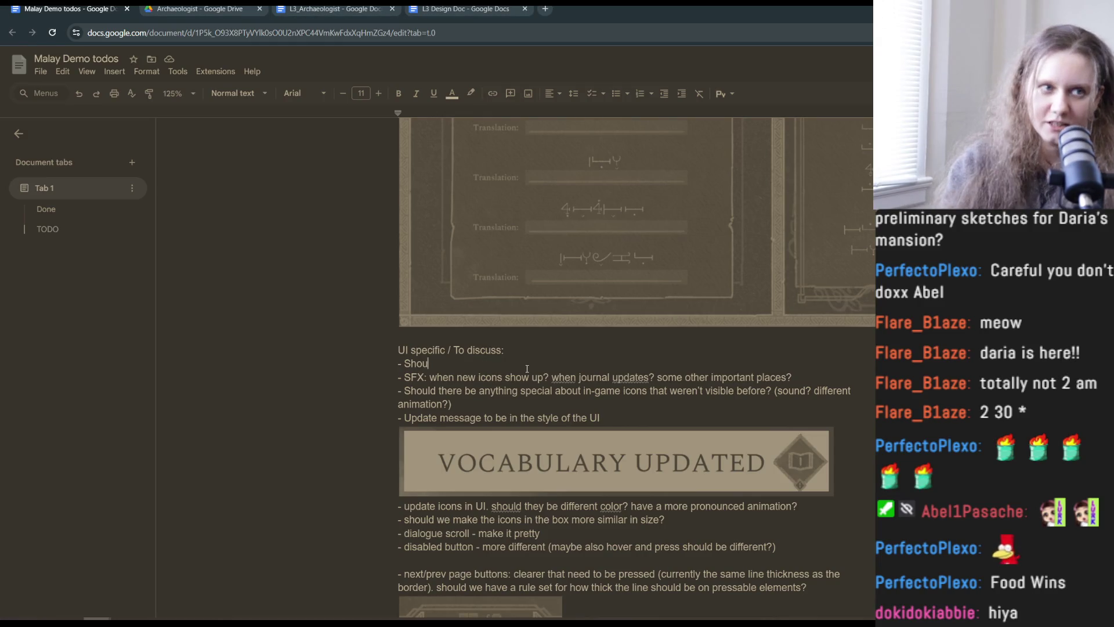
Add the UI question 'Should we have all the notes on the side of puzzles? Or only the relevant ones?'.
{"action": "type", "text": "ld"}
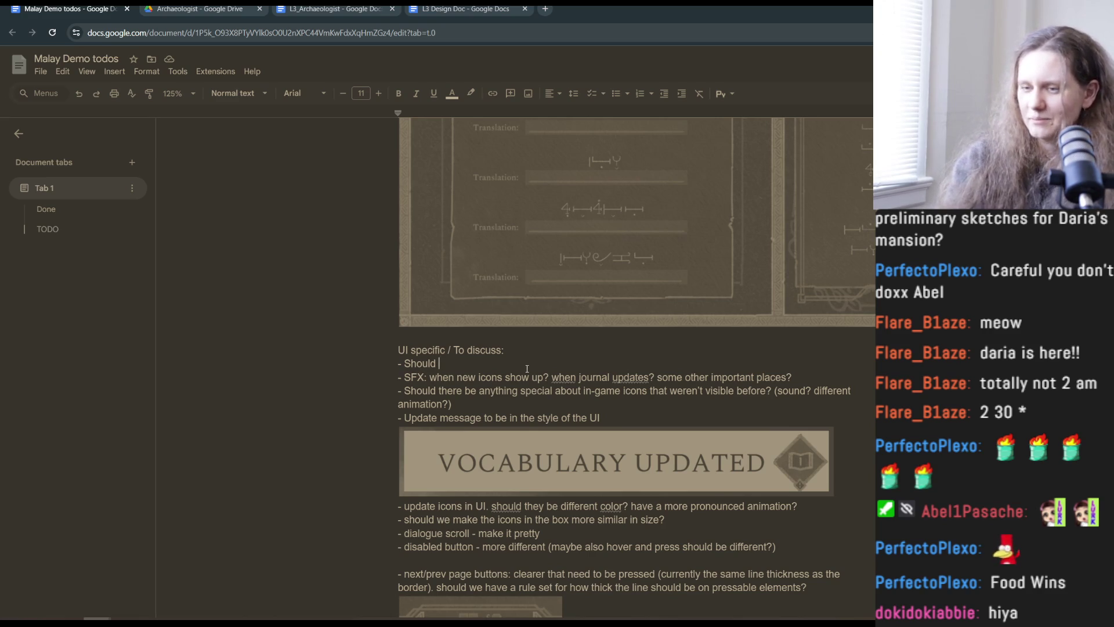
{"action": "type", "text": "we "}
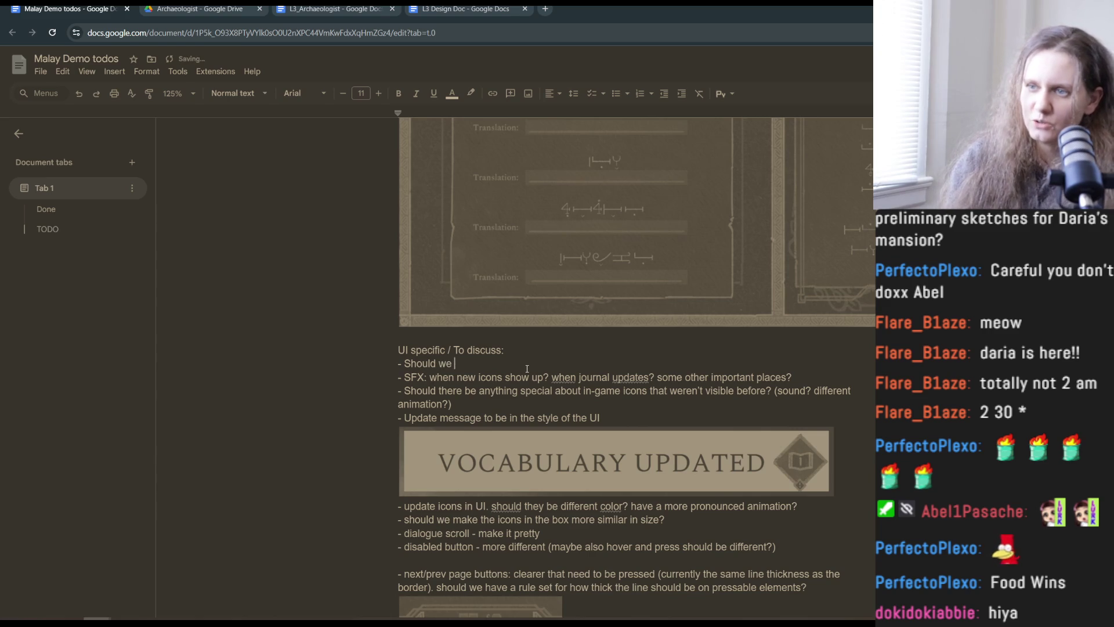
{"action": "type", "text": "have all the "}
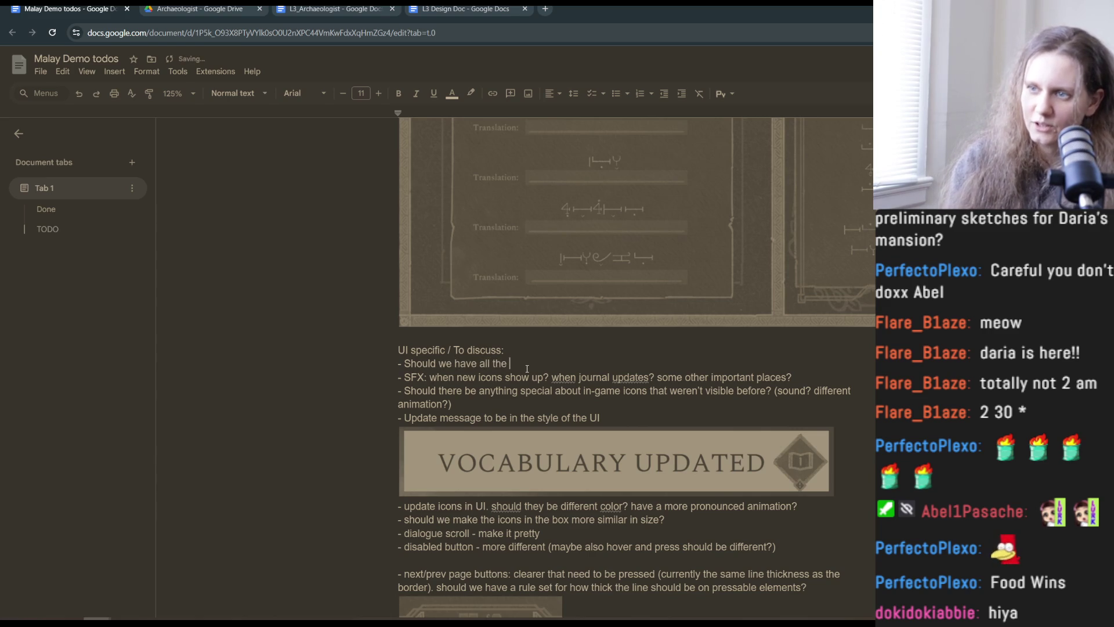
{"action": "type", "text": "notes on the side of puzzle"}
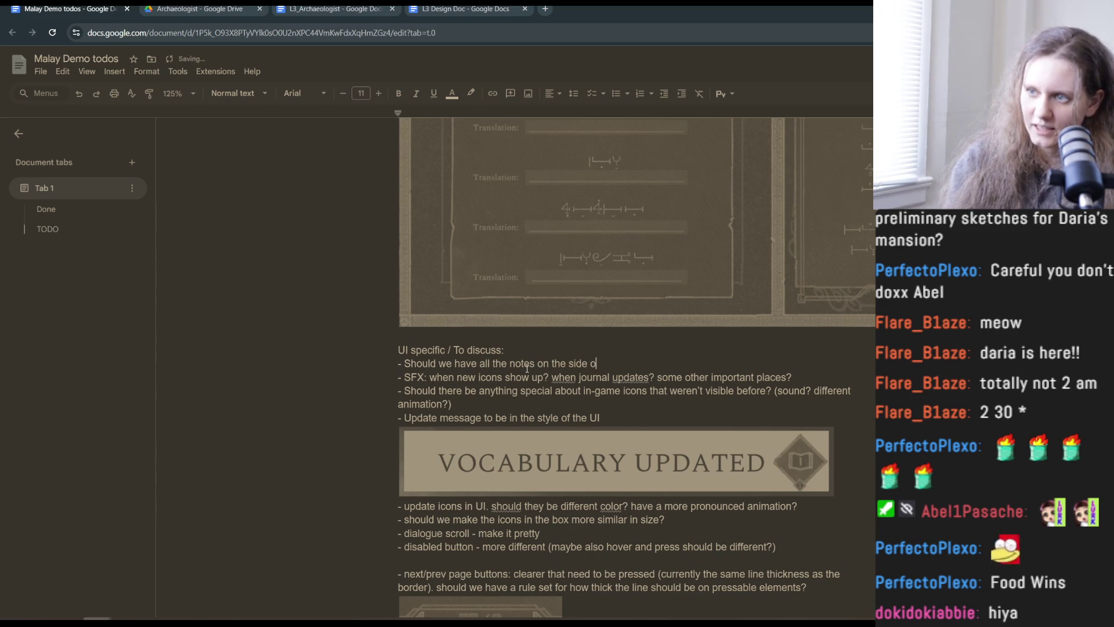
{"action": "type", "text": "s"}
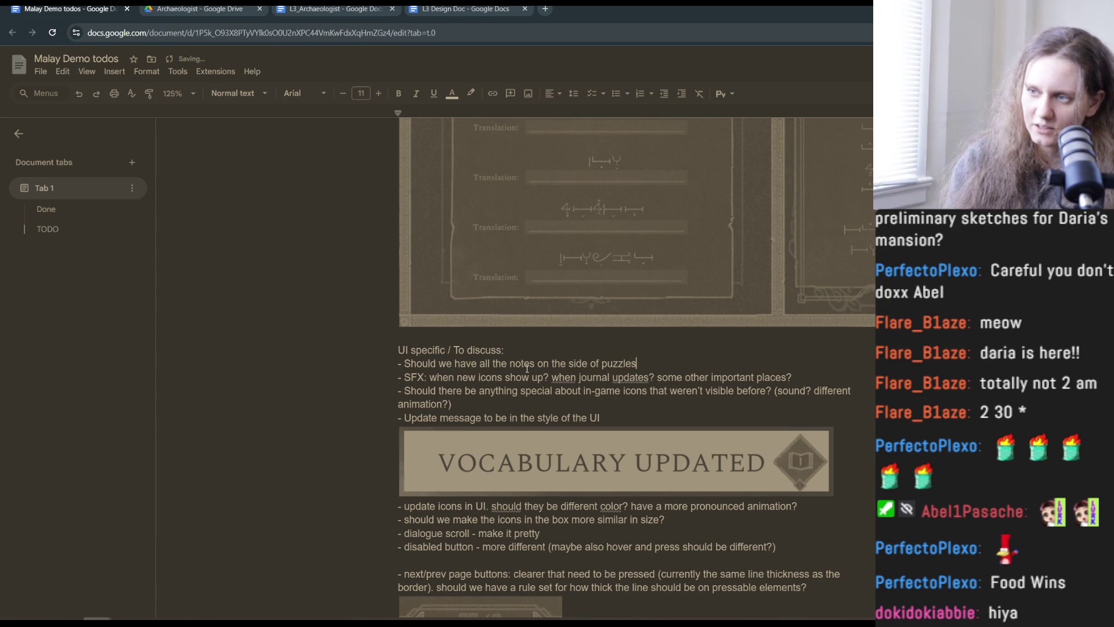
{"action": "type", "text": "? Or onl"}
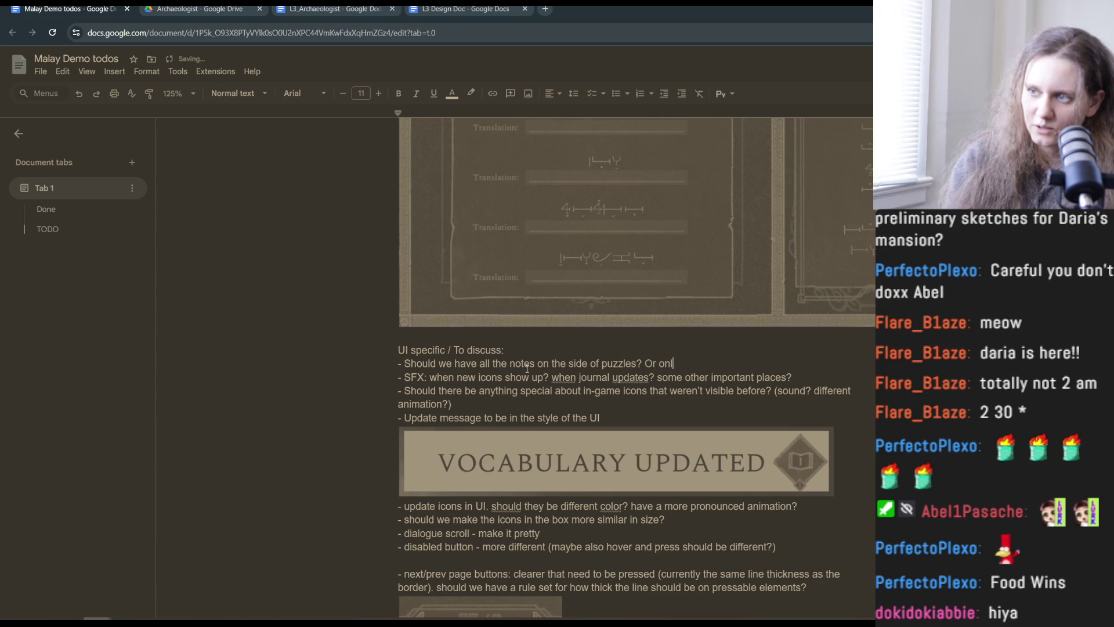
{"action": "type", "text": "y the releva"}
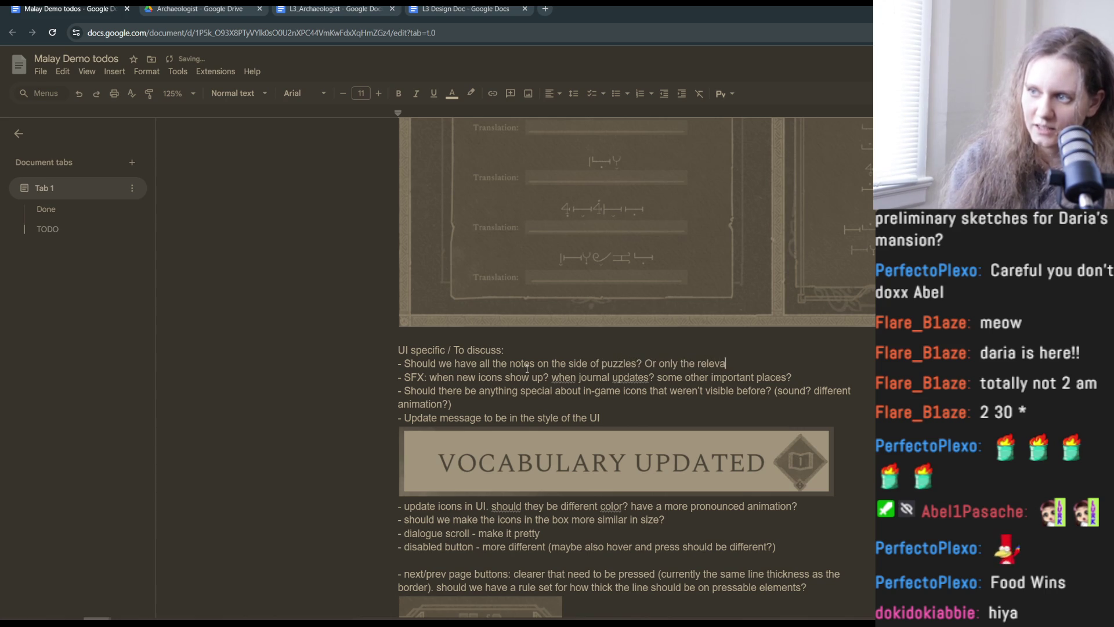
{"action": "type", "text": "nt ones?"}
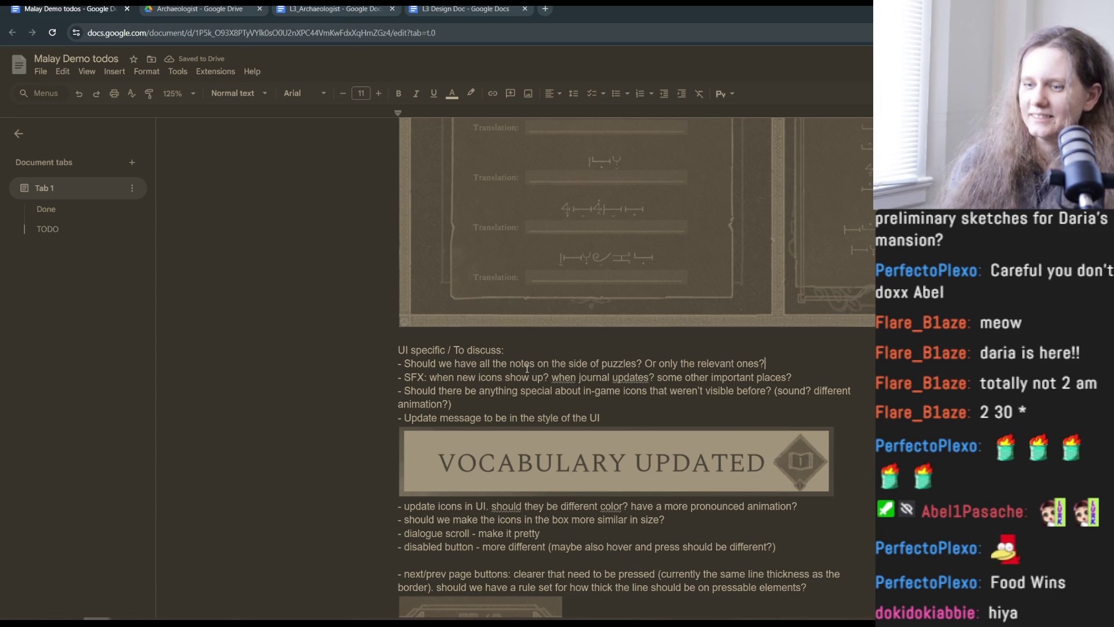
Switch to The Land Forgotten - First Impressions doc and review its Puzzle Screen versus Journal notes section.
{"action": "mouse_move", "coordinate": [96, 622]}
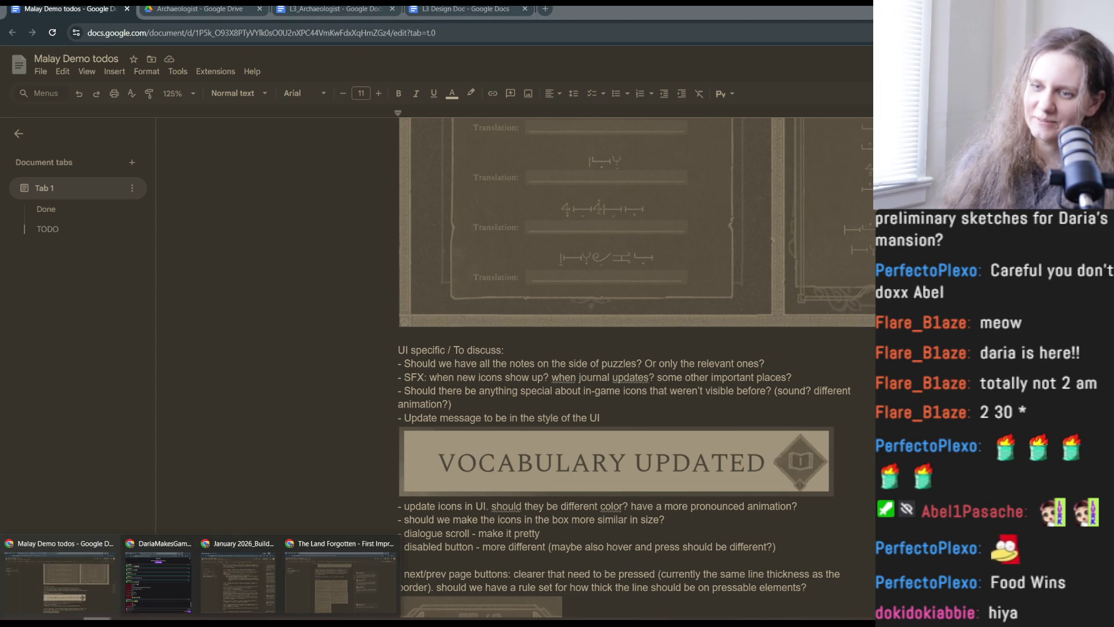
{"action": "left_click", "coordinate": [291, 592]}
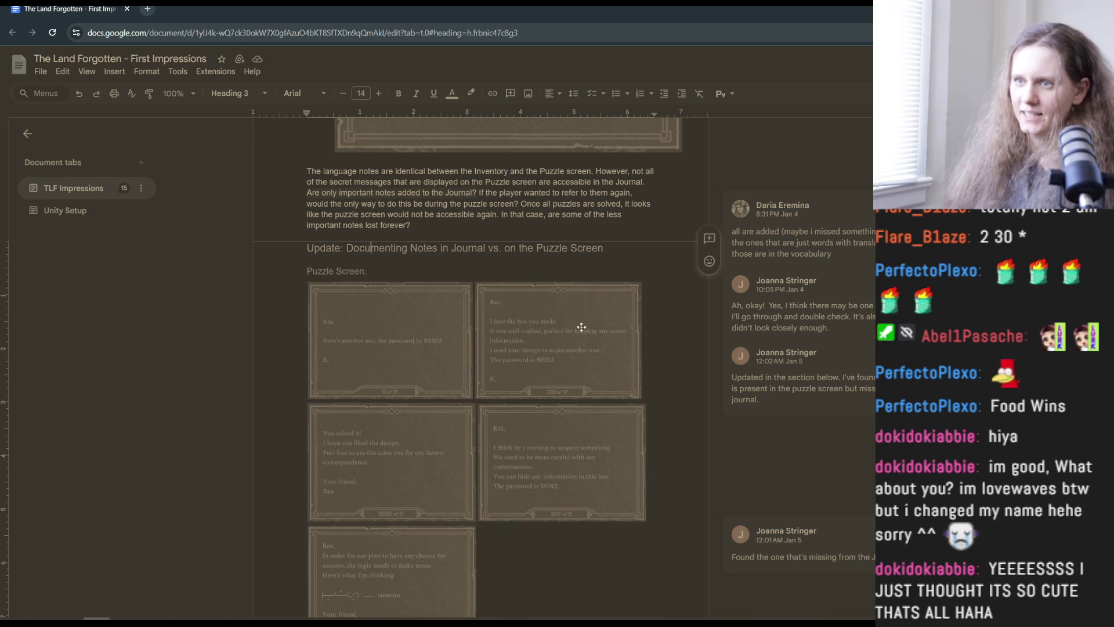
{"action": "scroll", "coordinate": [571, 434], "scroll_direction": "down", "scroll_amount": 5}
{"action": "scroll", "coordinate": [571, 434], "scroll_direction": "up", "scroll_amount": 6}
{"action": "scroll", "coordinate": [570, 433], "scroll_direction": "up", "scroll_amount": 1}
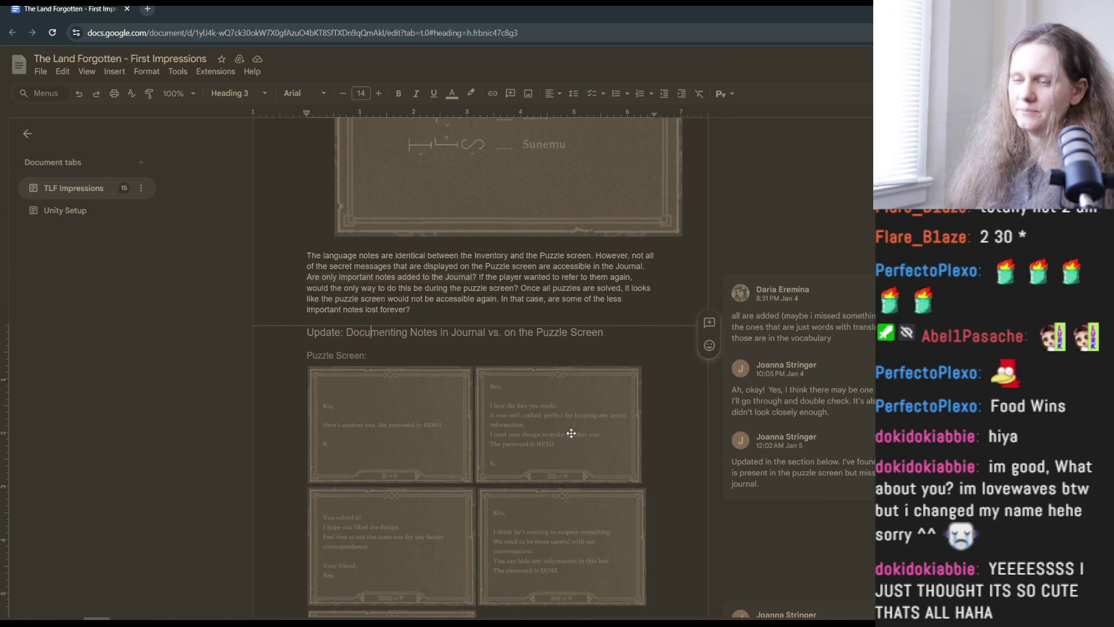
{"action": "scroll", "coordinate": [571, 434], "scroll_direction": "down", "scroll_amount": 10}
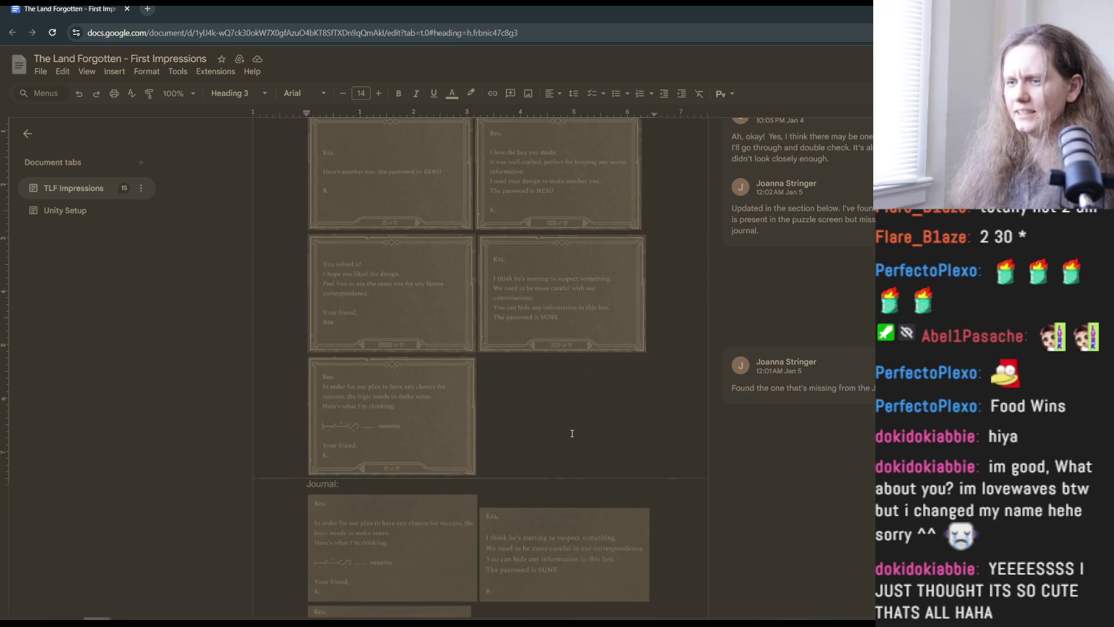
{"action": "scroll", "coordinate": [653, 535], "scroll_direction": "up", "scroll_amount": 7}
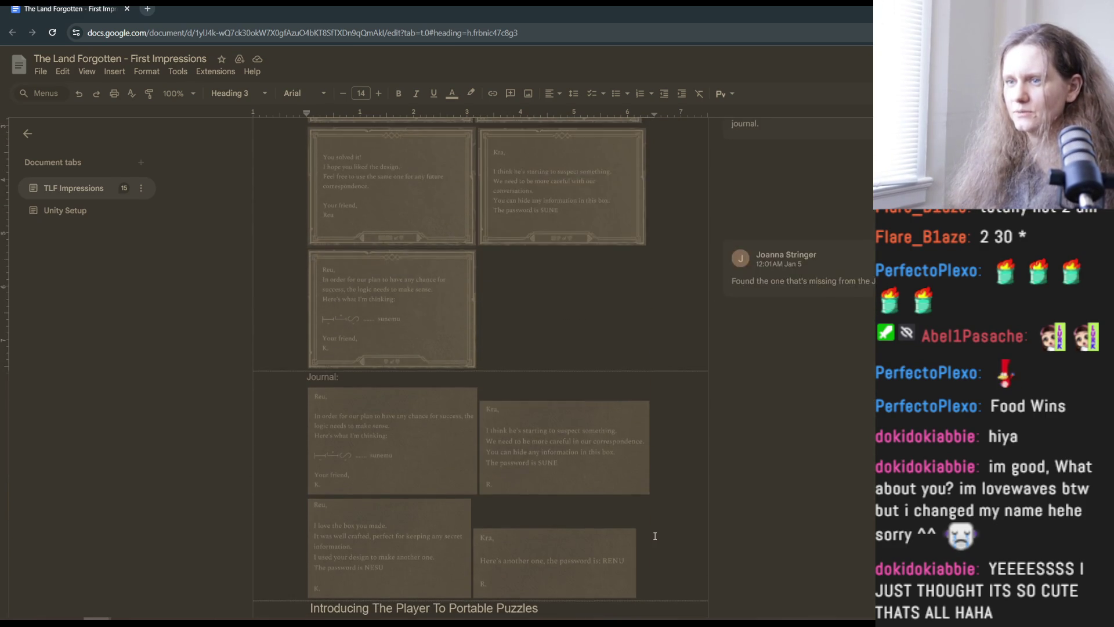
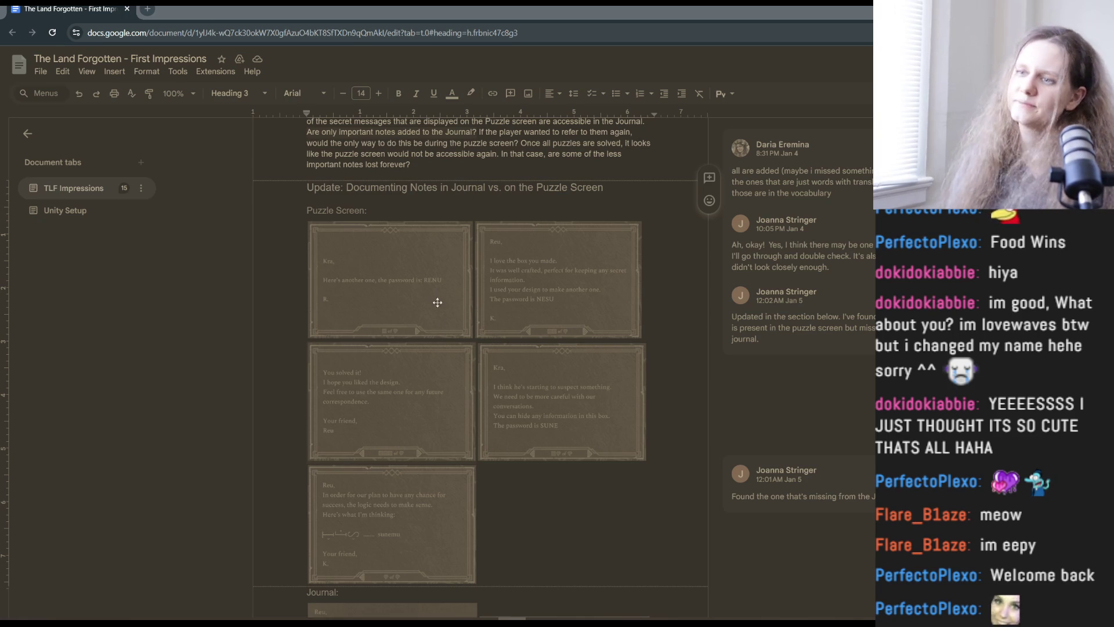
Open the First Impressions comment about the missing journal note.
{"action": "left_click", "coordinate": [845, 476]}
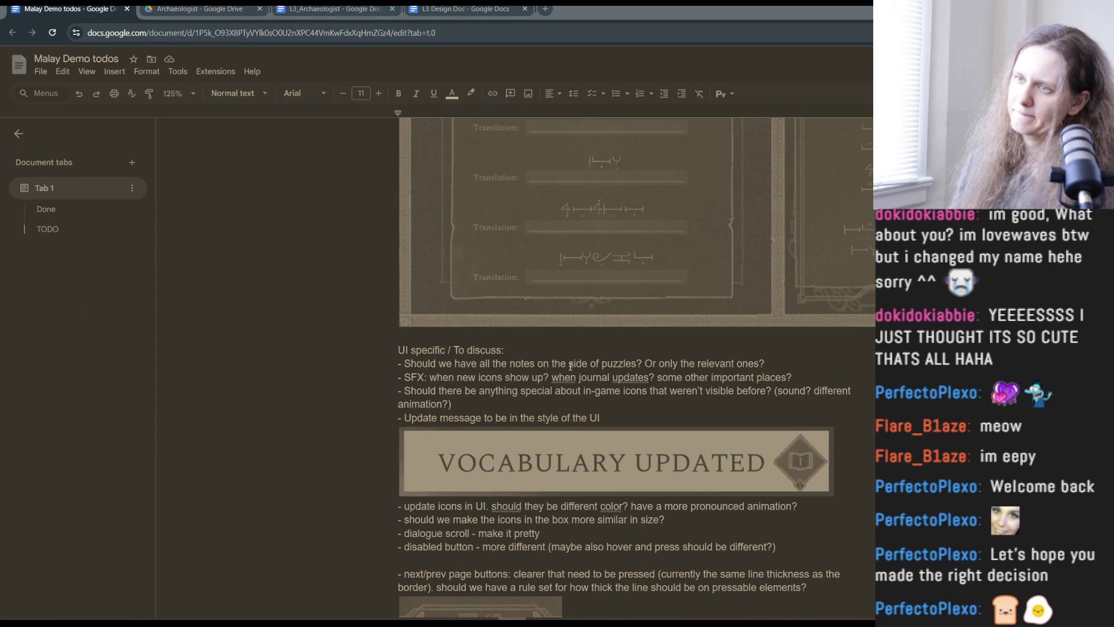
Scroll through the Malay Demo todos list of UI questions.
{"action": "scroll", "coordinate": [571, 364], "scroll_direction": "up", "scroll_amount": 6}
{"action": "scroll", "coordinate": [568, 367], "scroll_direction": "up", "scroll_amount": 3}
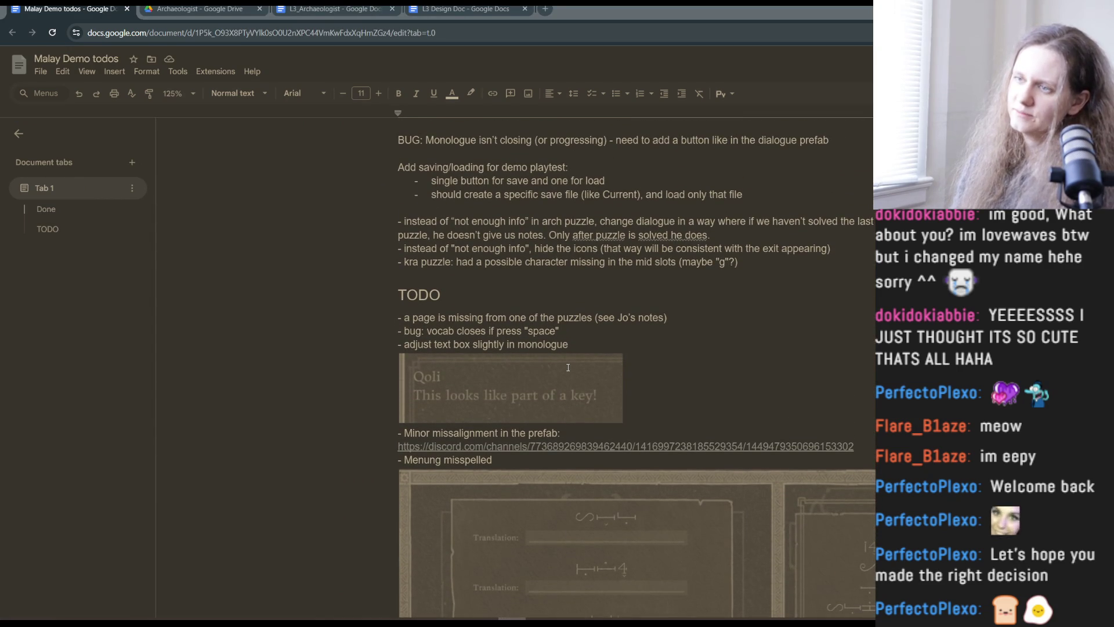
{"action": "scroll", "coordinate": [568, 367], "scroll_direction": "up", "scroll_amount": 1}
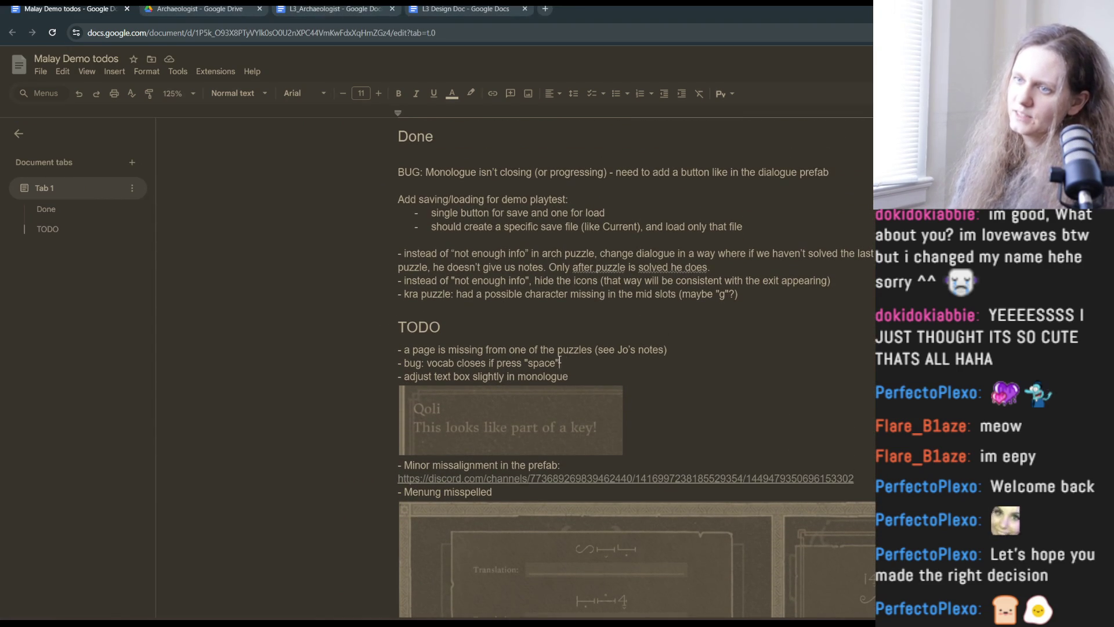
{"action": "left_click_drag", "start_coordinate": [564, 361], "coordinate": [398, 363]}
{"action": "scroll", "coordinate": [484, 538], "scroll_direction": "down", "scroll_amount": 5}
{"action": "scroll", "coordinate": [484, 539], "scroll_direction": "down", "scroll_amount": 1}
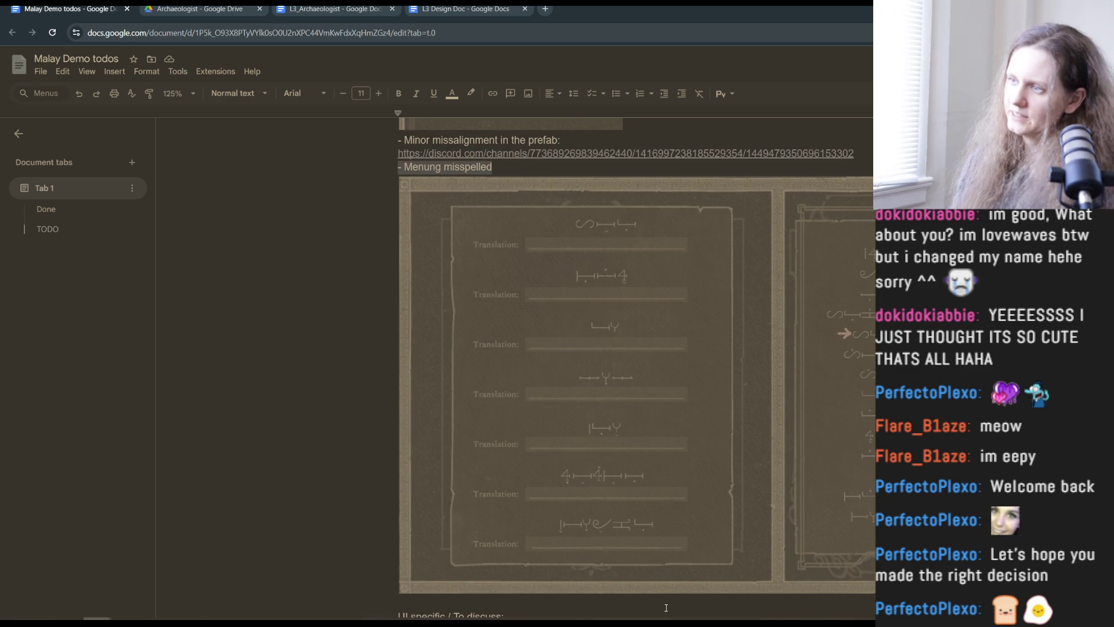
{"action": "scroll", "coordinate": [621, 482], "scroll_direction": "down", "scroll_amount": 4}
{"action": "scroll", "coordinate": [597, 466], "scroll_direction": "up", "scroll_amount": 5}
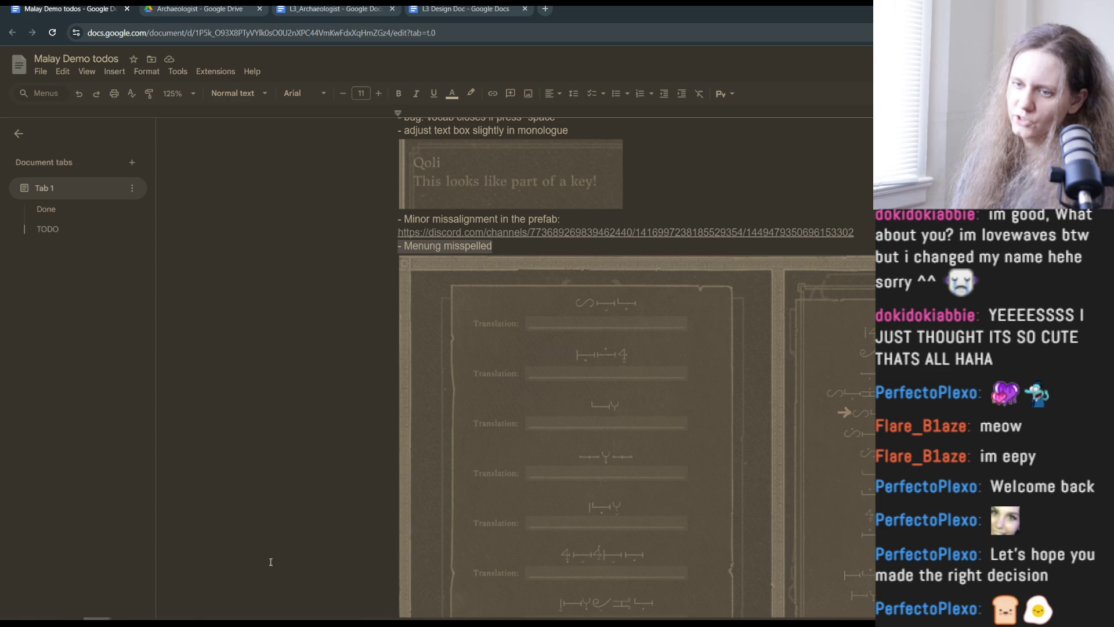
Glance at the TranslationSentenceData code window in PyCharm, then return to the menung Drive search.
{"action": "left_click", "coordinate": [235, 619]}
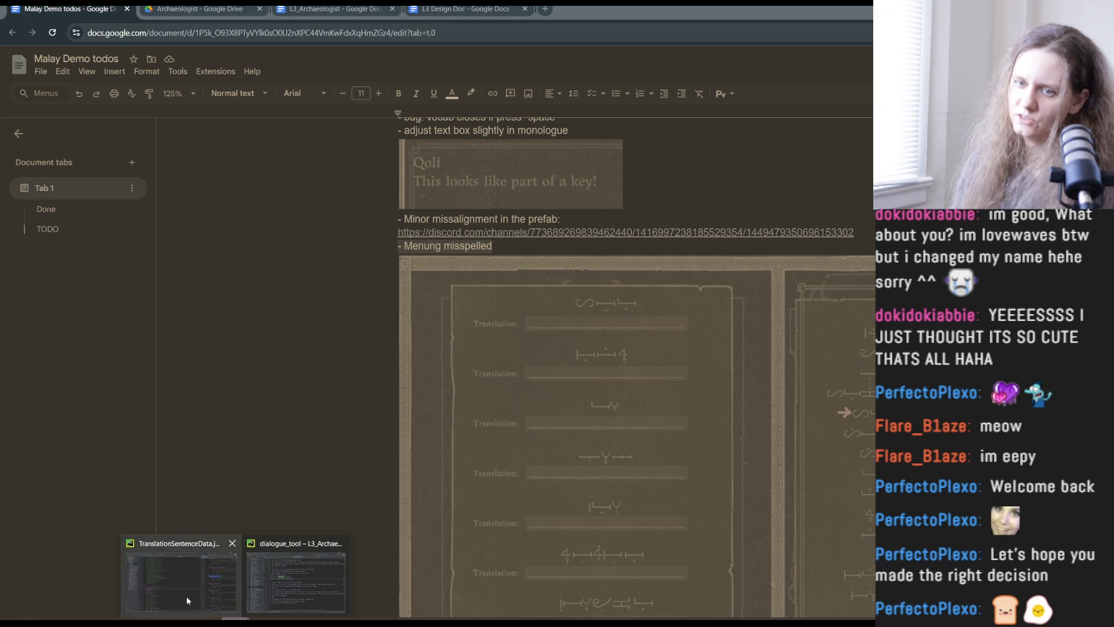
{"action": "mouse_move", "coordinate": [191, 593]}
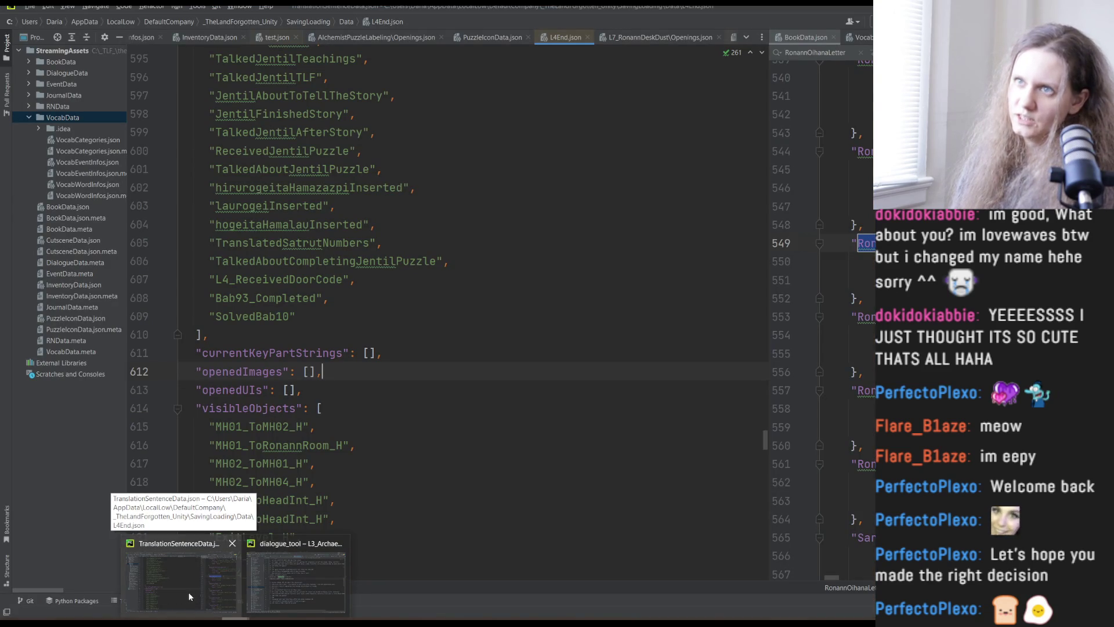
{"action": "left_click", "coordinate": [189, 587]}
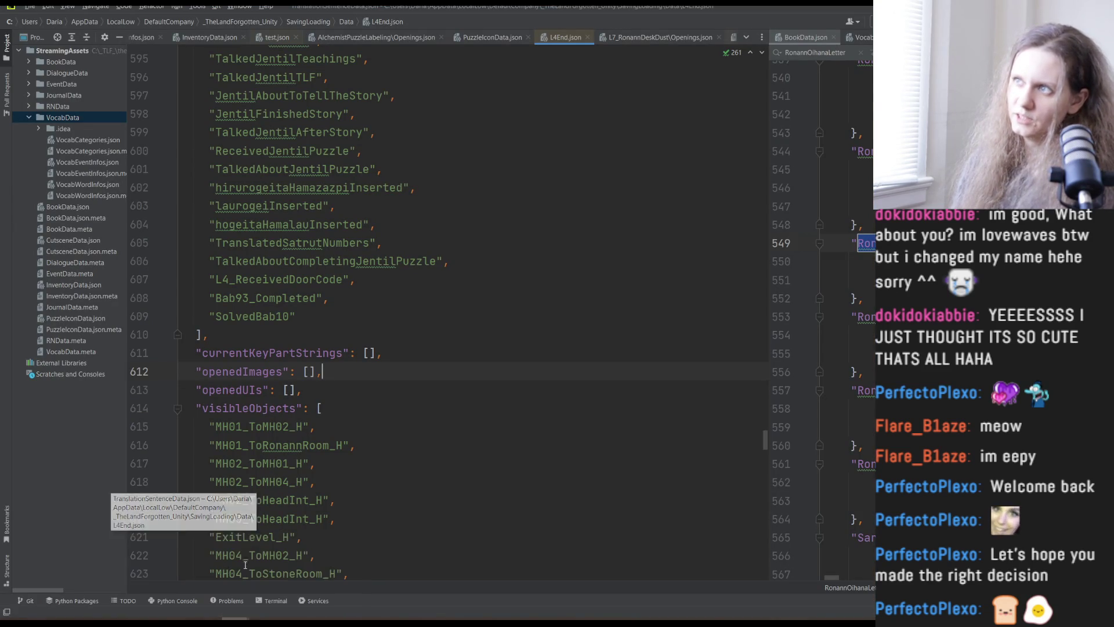
{"action": "key", "text": "alt+Tab"}
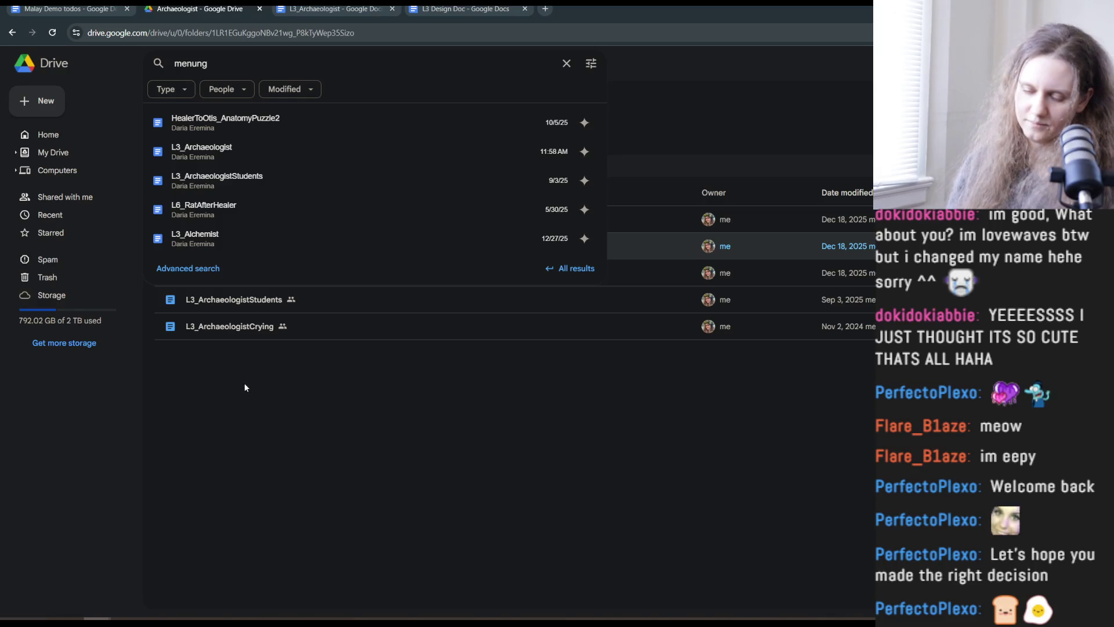
Search Drive for the exact phrase "menung" and open the MalayInfo3 document.
{"action": "key", "text": "Return"}
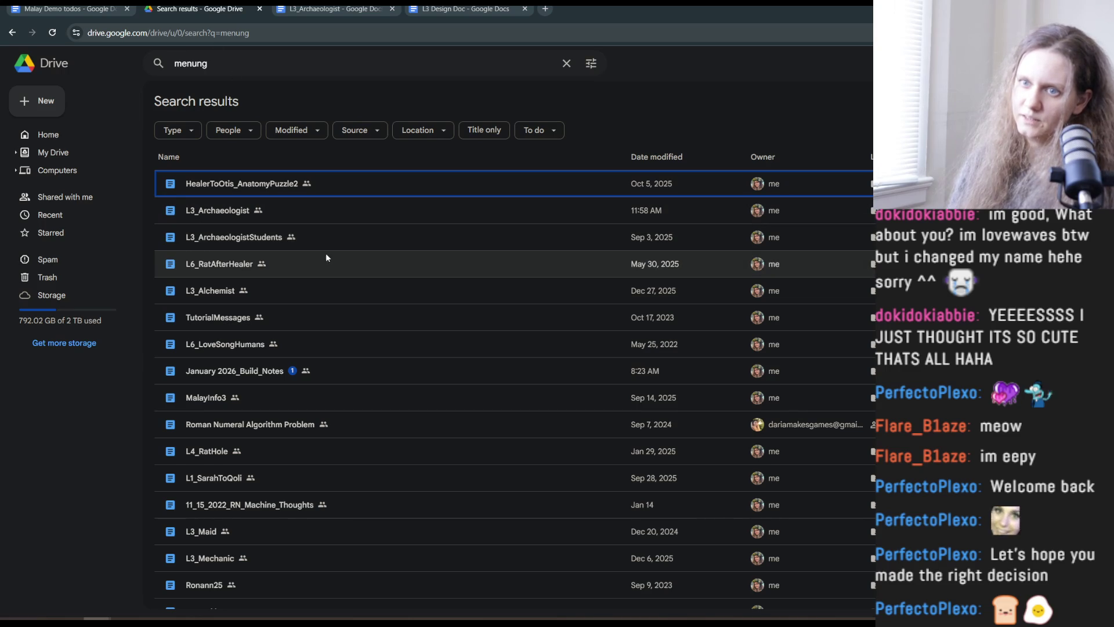
{"action": "left_click", "coordinate": [178, 64]}
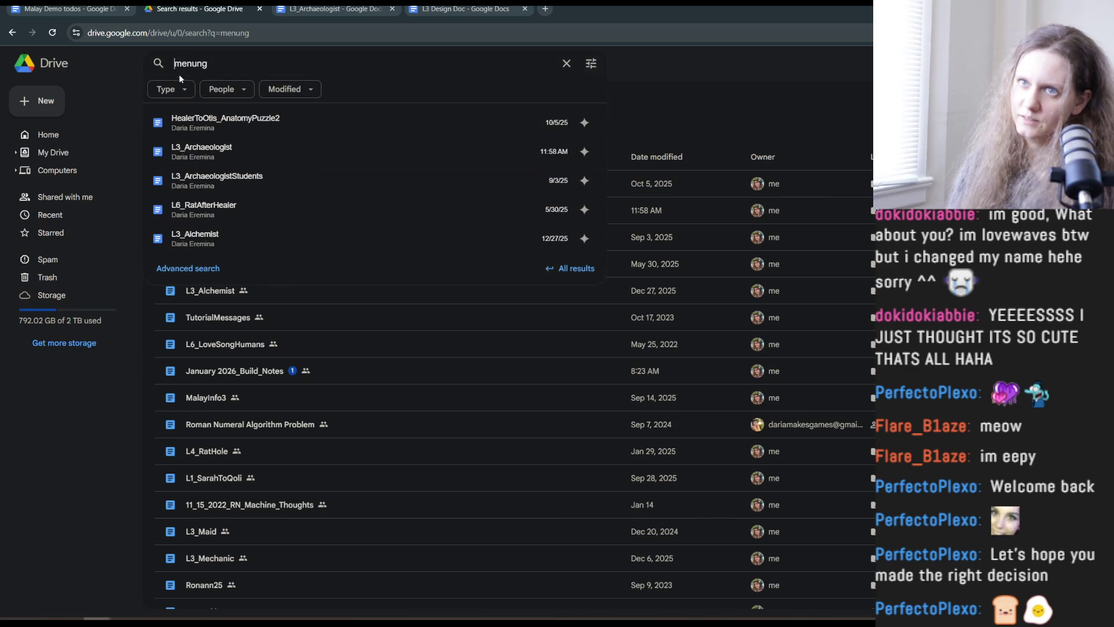
{"action": "type", "text": "\""}
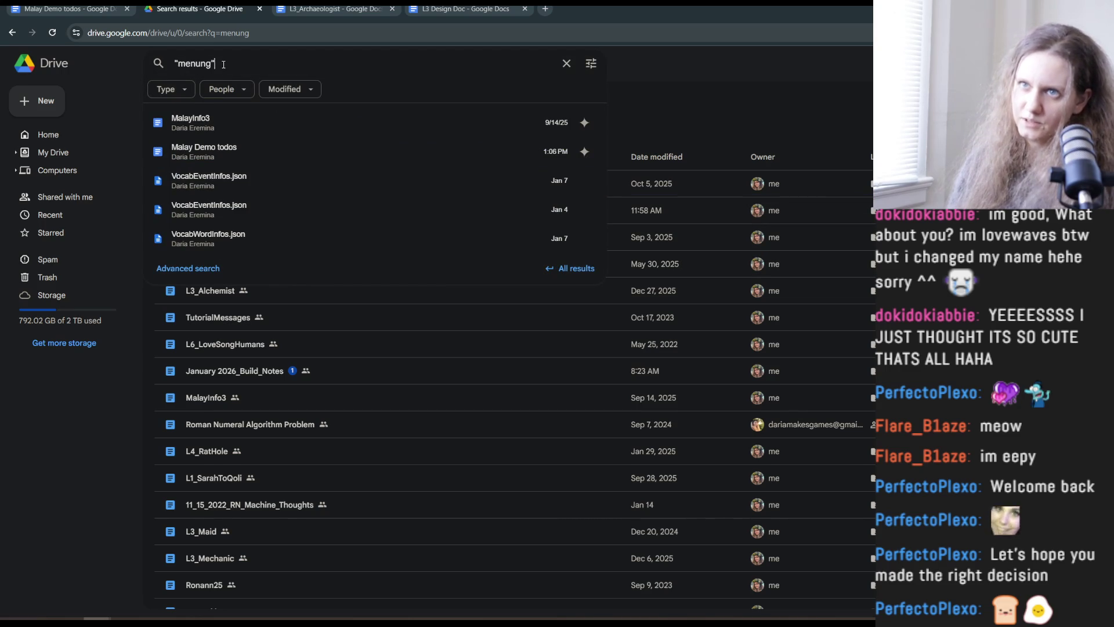
{"action": "key", "text": "Return"}
{"action": "mouse_move", "coordinate": [167, 401]}
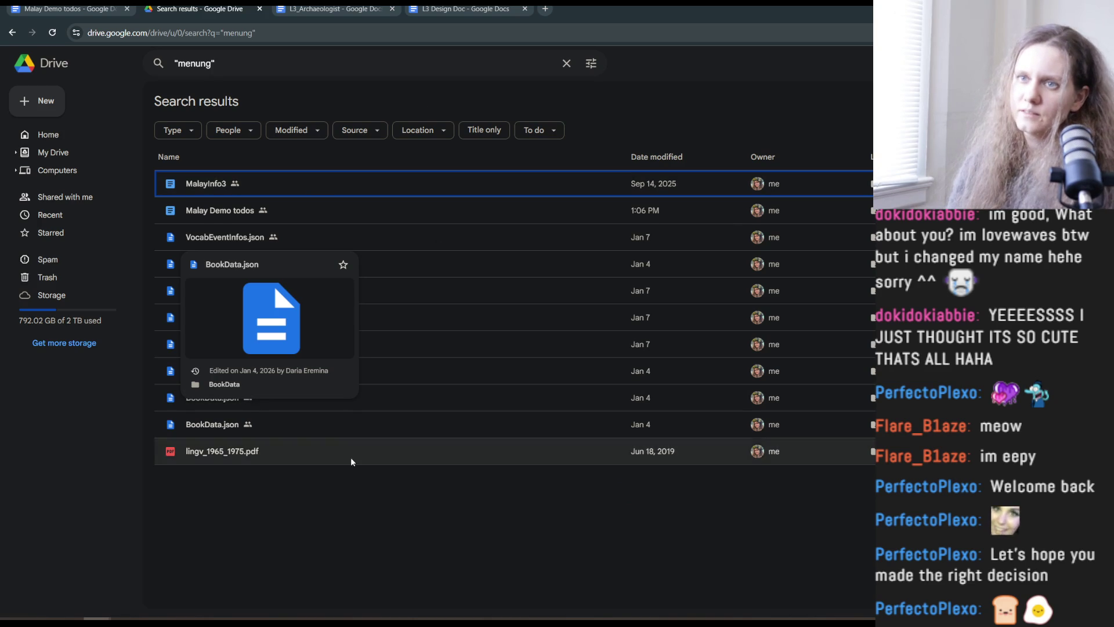
{"action": "double_click", "coordinate": [321, 183]}
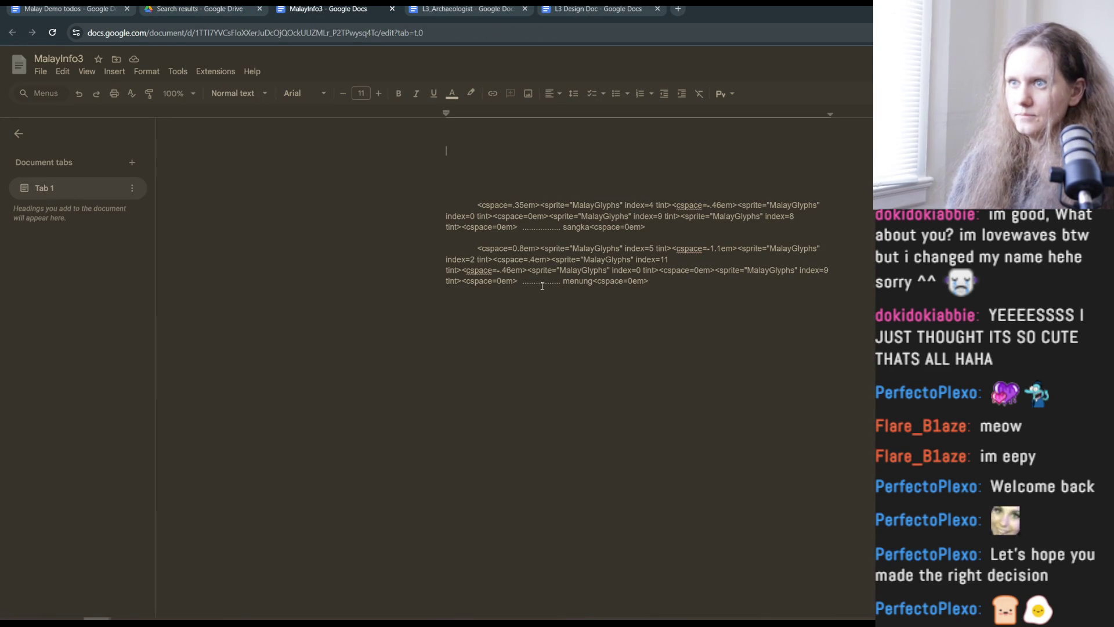
Copy the sangka and menung glyph markup paragraphs from MalayInfo3.
{"action": "left_click", "coordinate": [554, 259]}
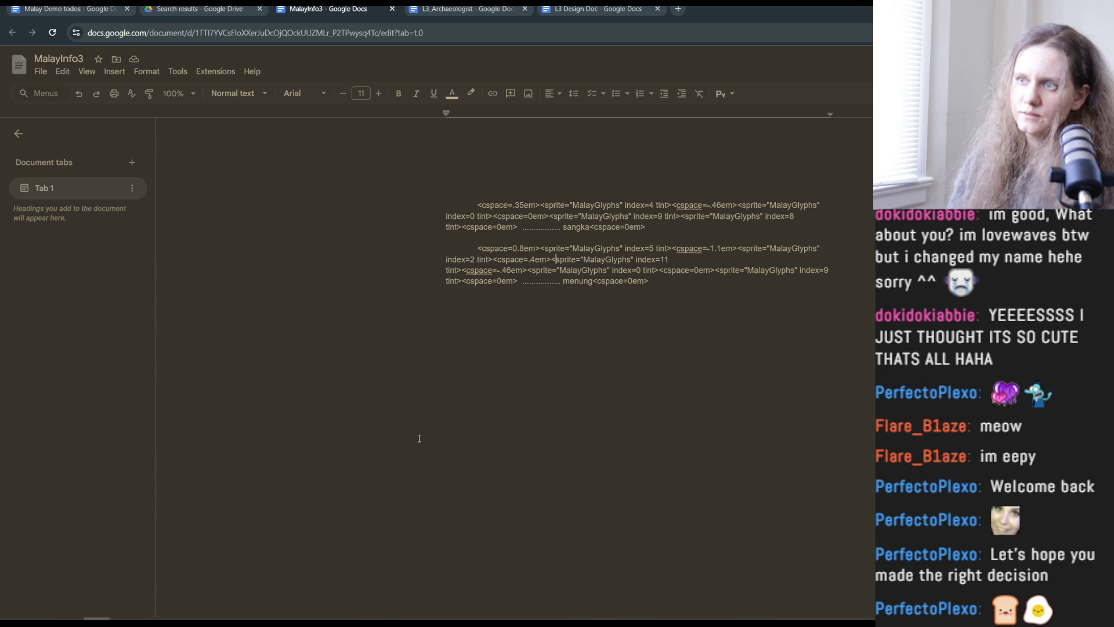
{"action": "mouse_move", "coordinate": [653, 283]}
{"action": "left_mouse_down"}
{"action": "mouse_move", "coordinate": [450, 244]}
{"action": "mouse_move", "coordinate": [446, 204]}
{"action": "left_mouse_up"}
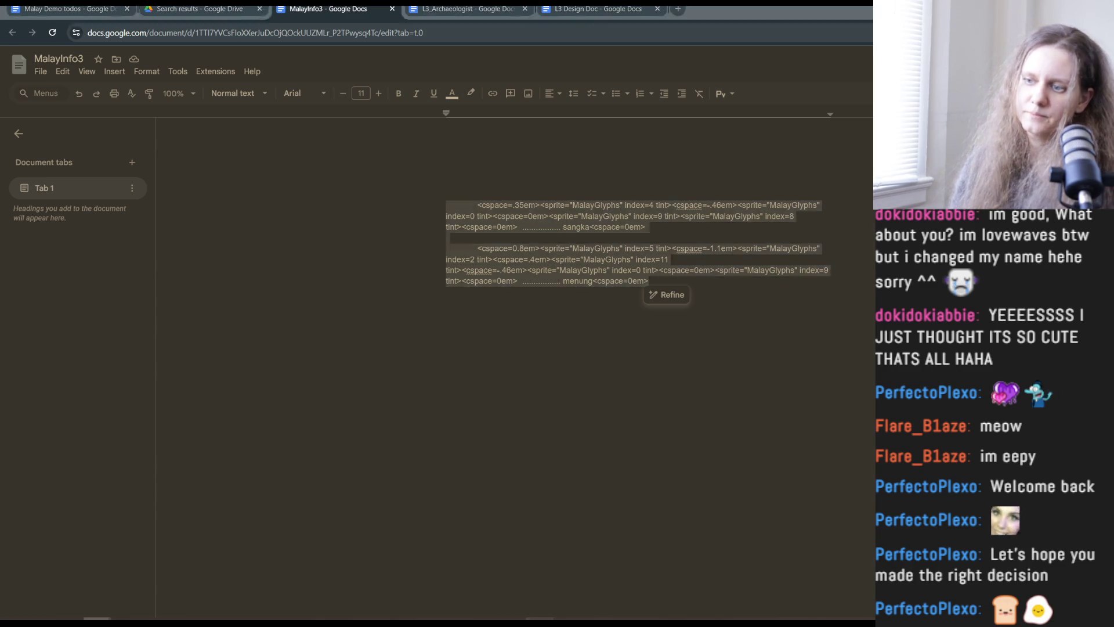
{"action": "key", "text": "alt+Tab"}
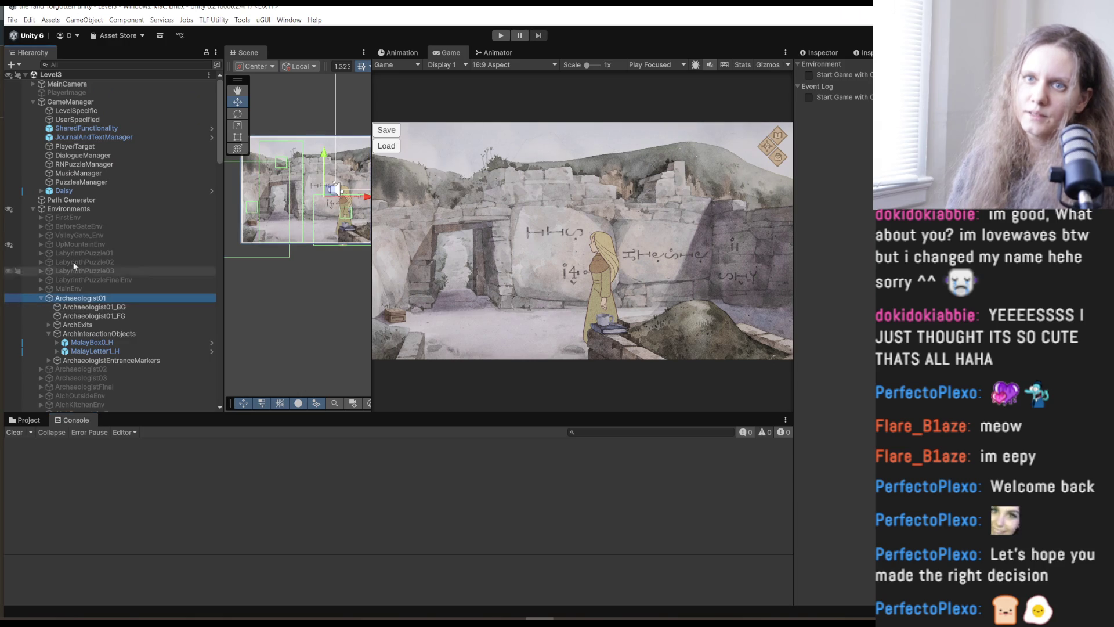
Collapse Puzzles, expand MainUICanvas, and activate the LetterGrp object so the letter appears.
{"action": "scroll", "coordinate": [214, 270], "scroll_direction": "down", "scroll_amount": 15}
{"action": "scroll", "coordinate": [221, 248], "scroll_direction": "up", "scroll_amount": 2}
{"action": "left_click", "coordinate": [41, 95]}
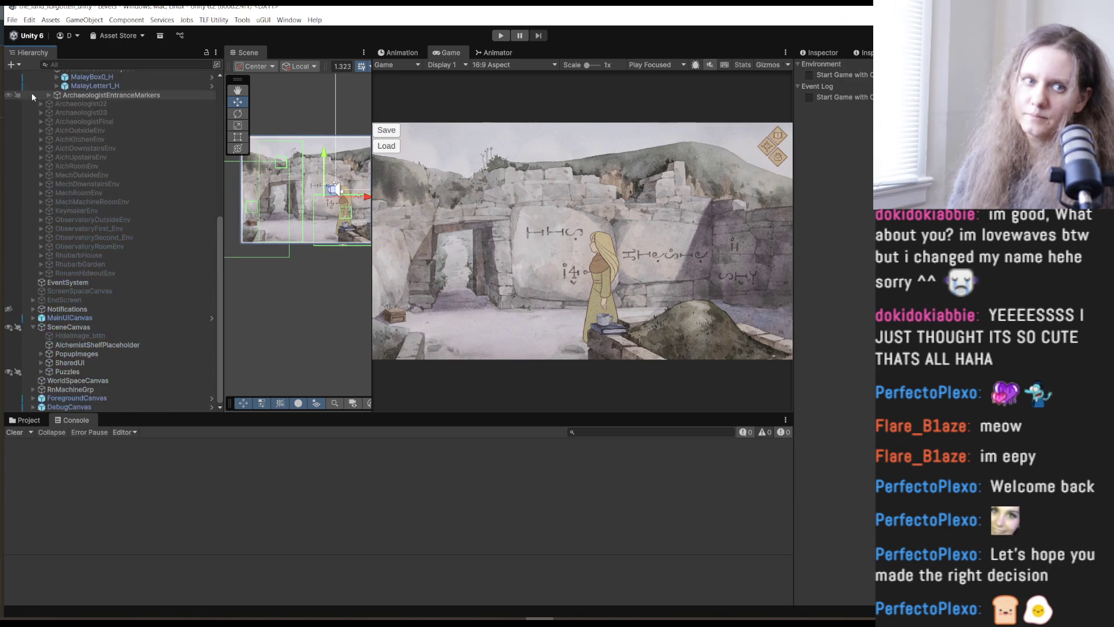
{"action": "left_click", "coordinate": [33, 318]}
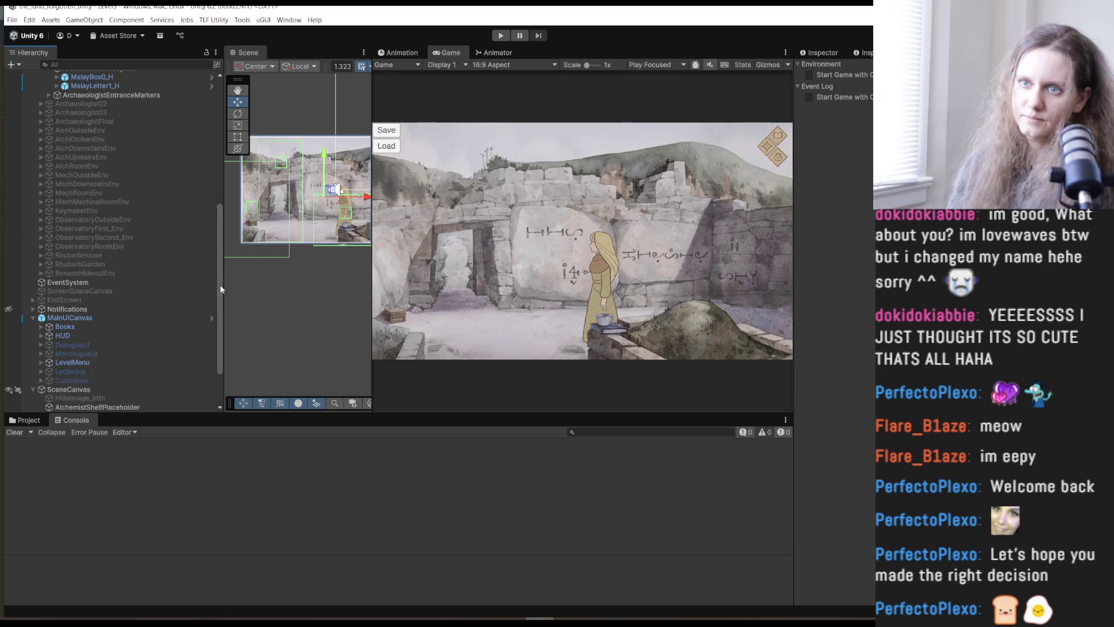
{"action": "scroll", "coordinate": [220, 290], "scroll_direction": "down", "scroll_amount": 3}
{"action": "left_click", "coordinate": [105, 309]}
{"action": "left_click", "coordinate": [822, 69]}
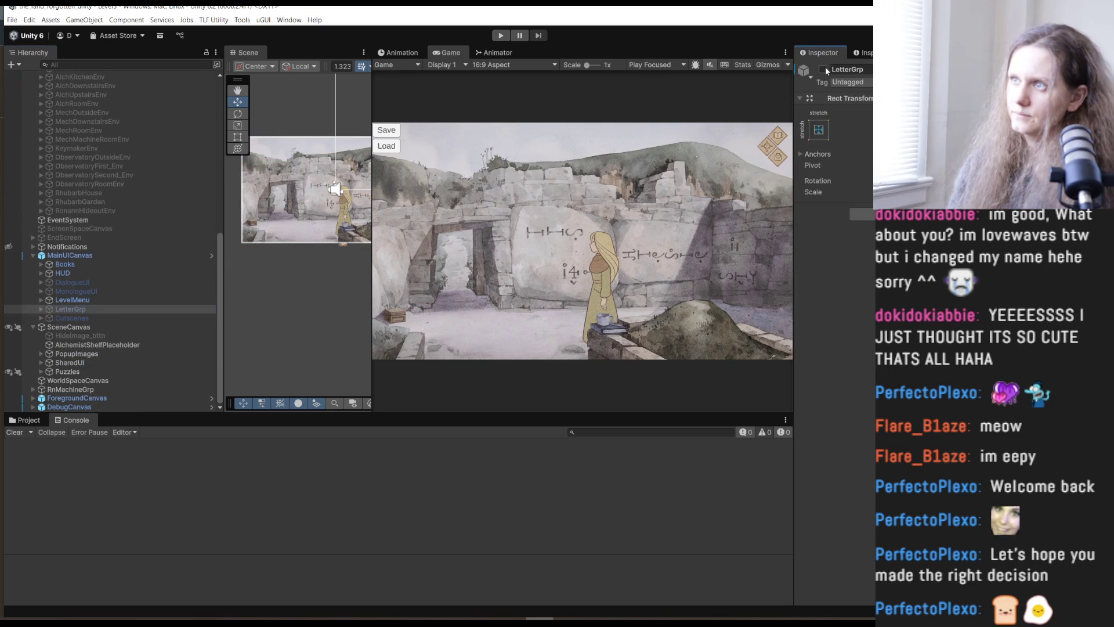
Replace the LetterText text with the pasted sangka and menung glyph markup.
{"action": "left_click", "coordinate": [40, 309]}
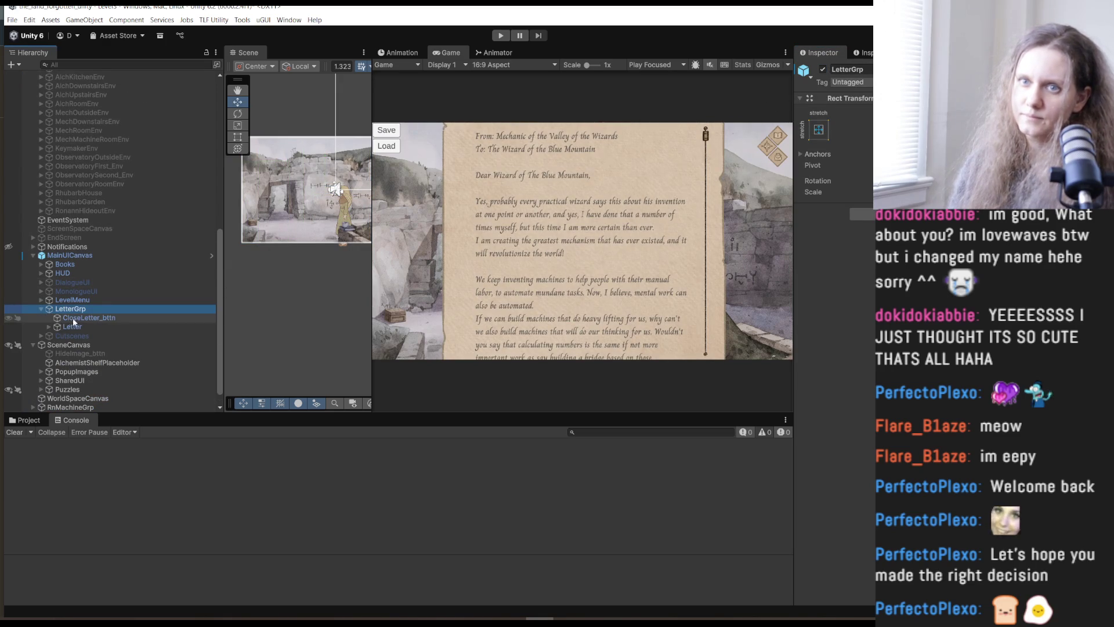
{"action": "left_click", "coordinate": [74, 326]}
{"action": "left_click", "coordinate": [49, 327]}
{"action": "left_click", "coordinate": [89, 344]}
{"action": "left_click", "coordinate": [845, 295]}
{"action": "key", "text": "ctrl+v"}
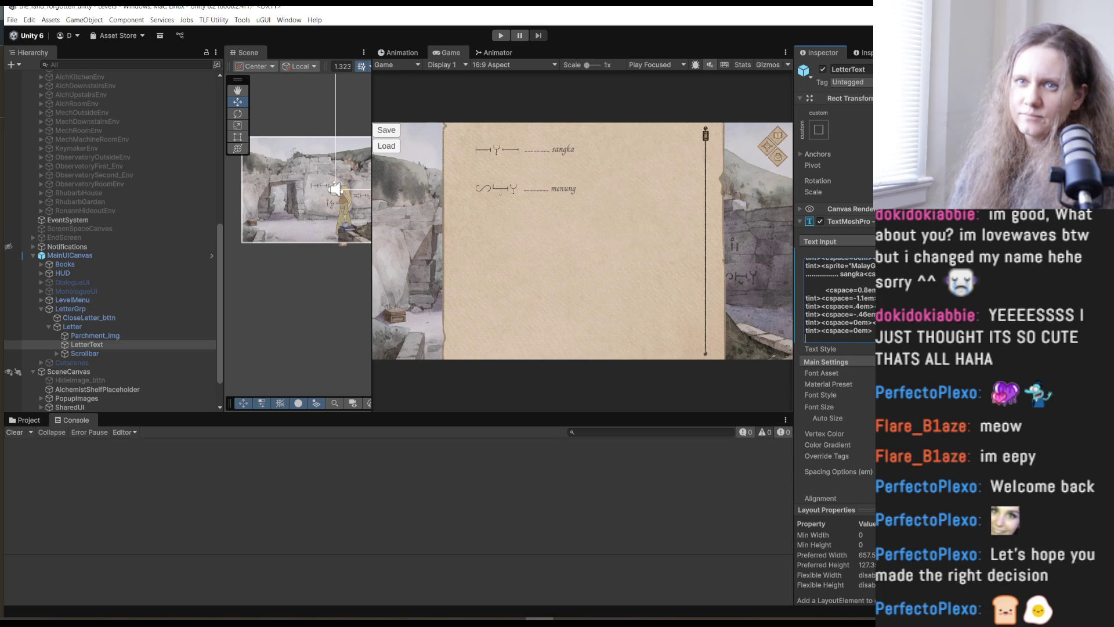
Set the letter text's Font Asset to Spectral-Regular SDF after trying DonegalOne.
{"action": "left_click", "coordinate": [1099, 372]}
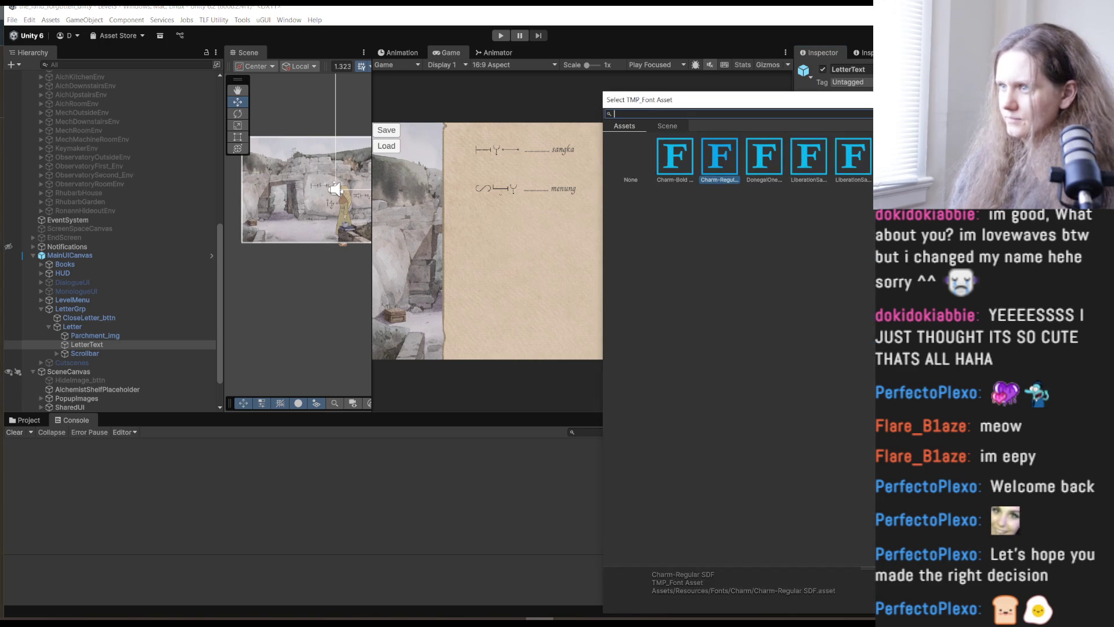
{"action": "left_click", "coordinate": [763, 164]}
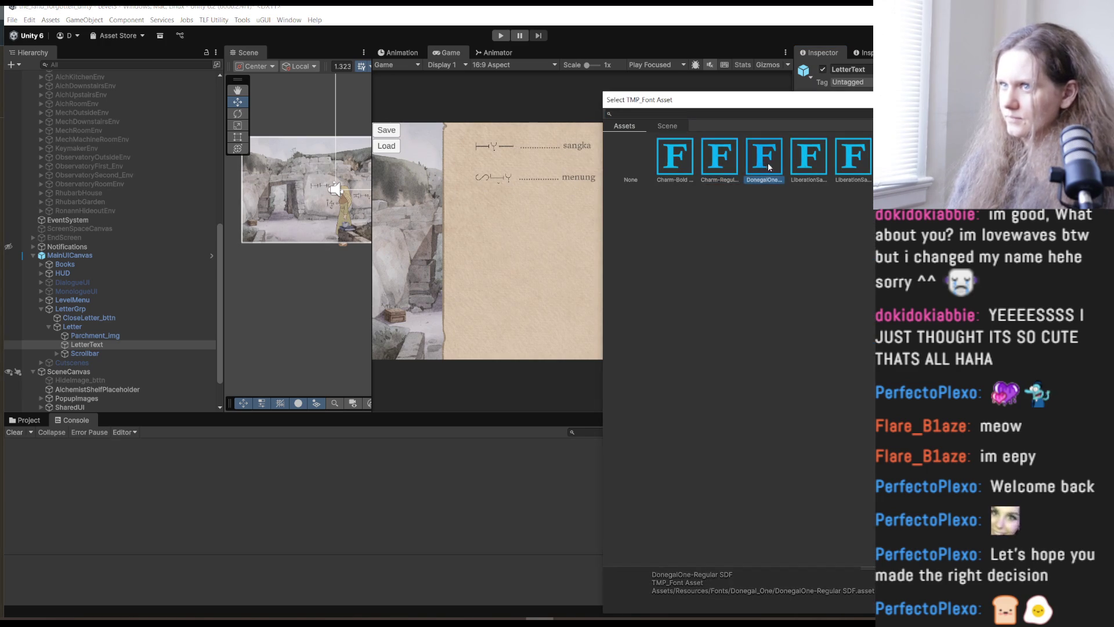
{"action": "left_click", "coordinate": [897, 157]}
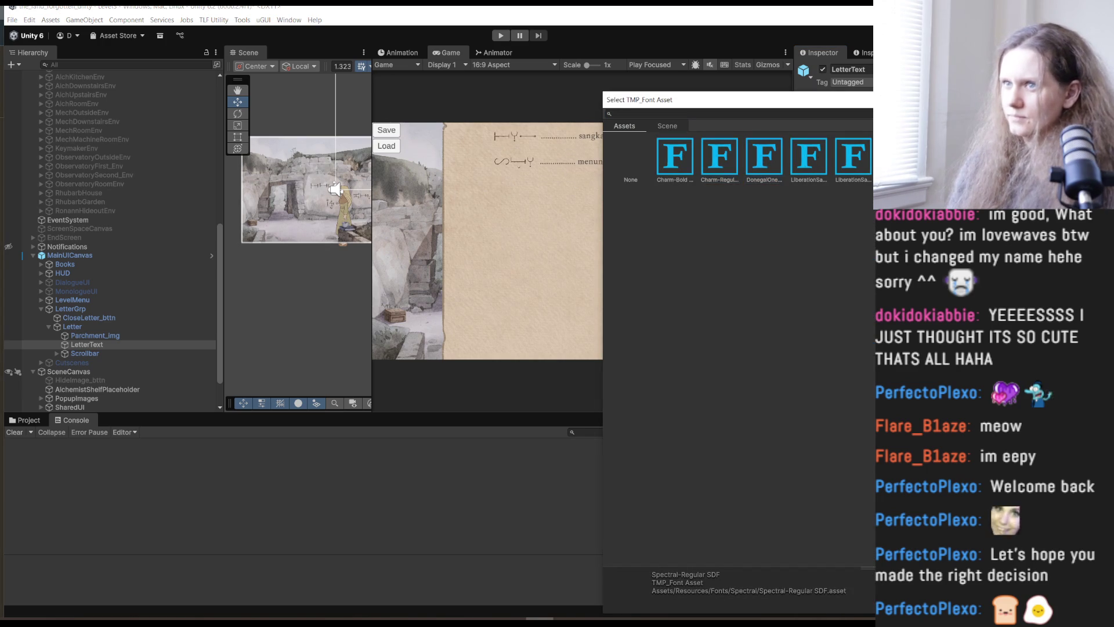
{"action": "key", "text": "Return"}
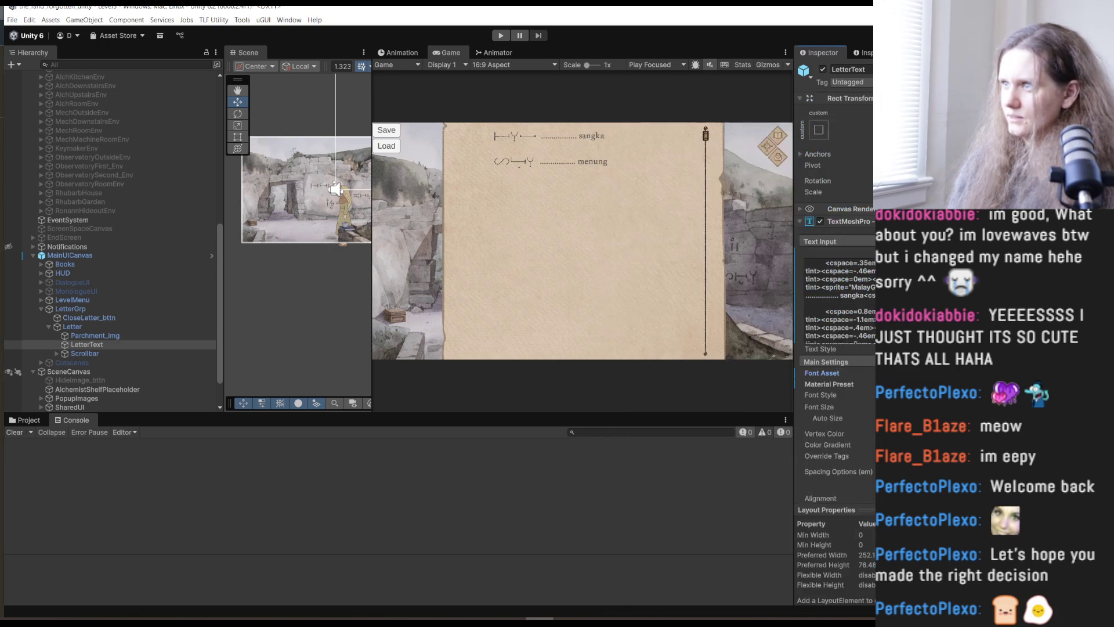
Widen the Inspector panel to read the letter's markup text.
{"action": "scroll", "coordinate": [835, 279], "scroll_direction": "down", "scroll_amount": 3}
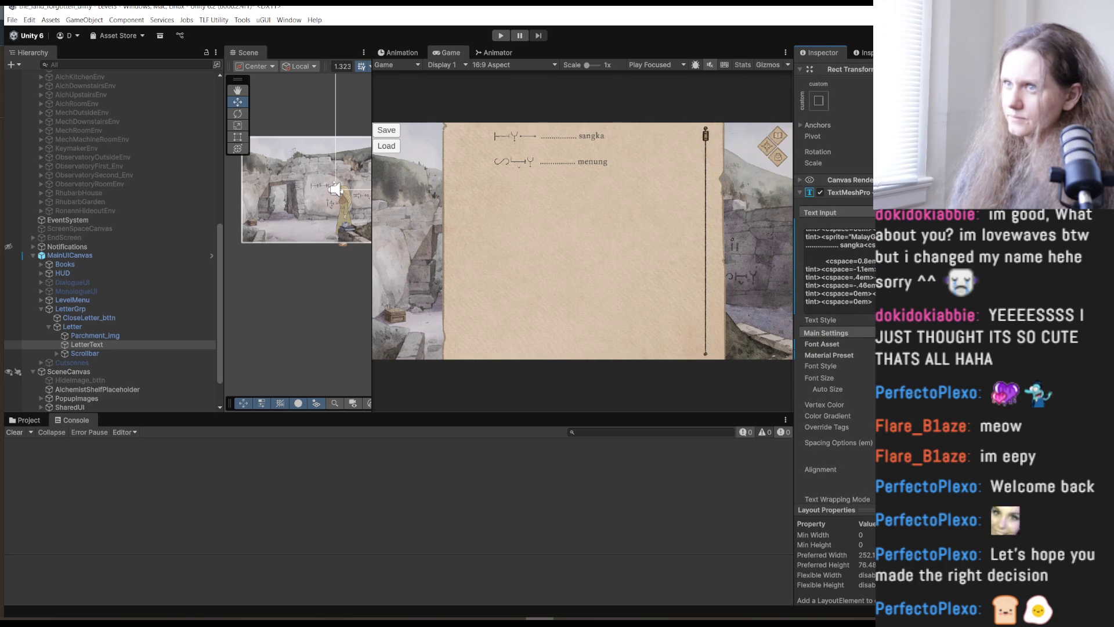
{"action": "scroll", "coordinate": [839, 266], "scroll_direction": "up", "scroll_amount": 1}
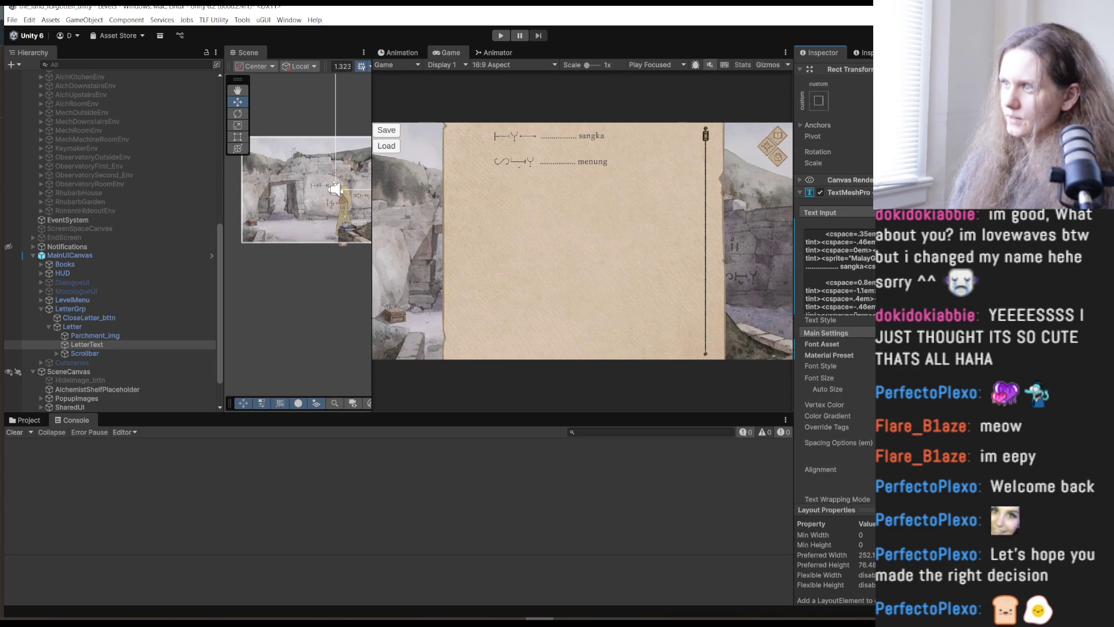
{"action": "scroll", "coordinate": [870, 268], "scroll_direction": "down", "scroll_amount": 1}
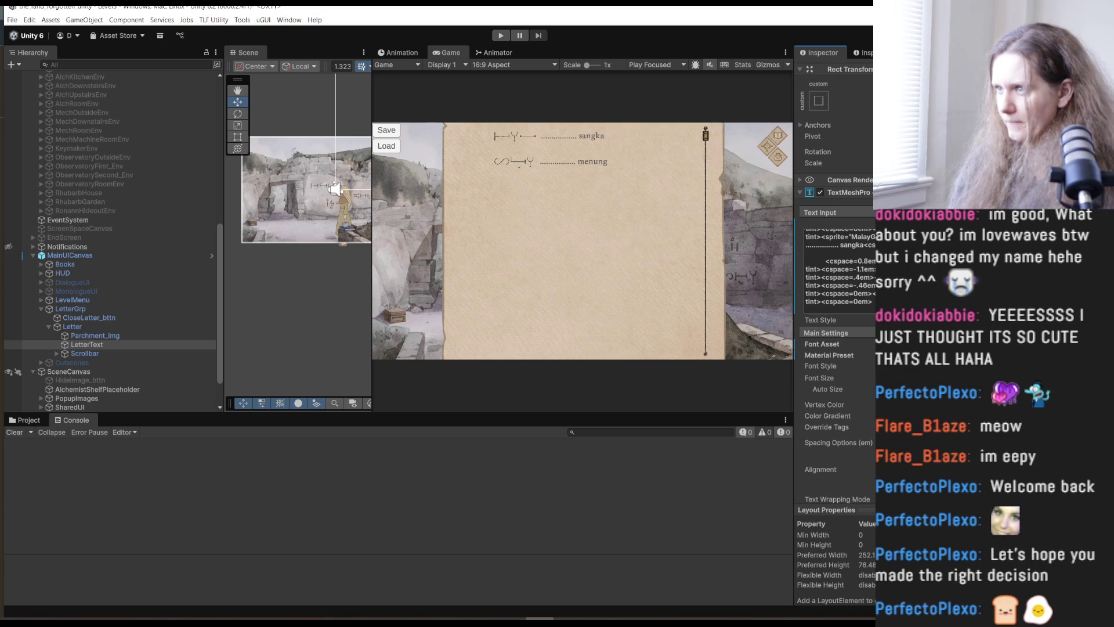
{"action": "left_click_drag", "start_coordinate": [793, 281], "coordinate": [613, 281]}
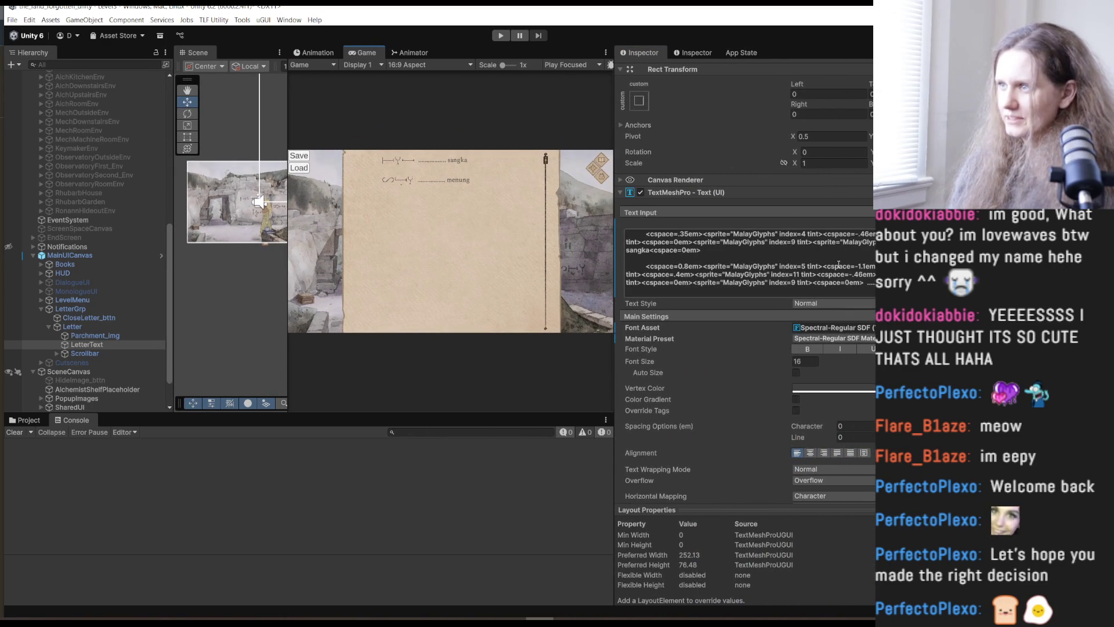
Widen the Game view so the parchment letter displays at a larger size.
{"action": "left_click_drag", "start_coordinate": [289, 220], "coordinate": [159, 220]}
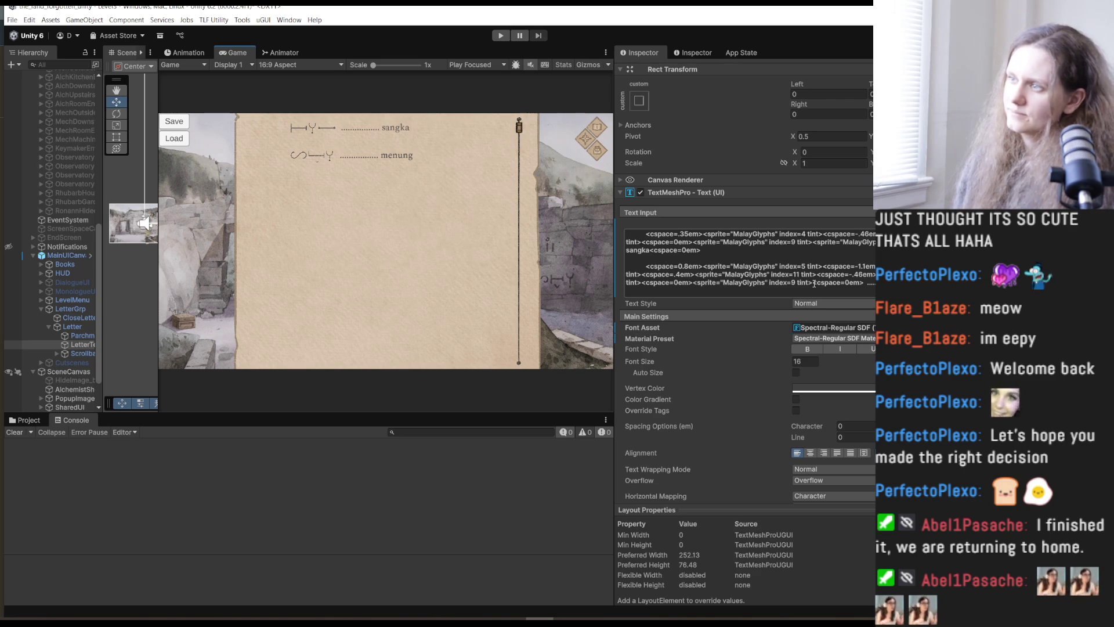
{"action": "left_click", "coordinate": [688, 287]}
Insert an extra glyph sprite on the menung line and set its index to 01.
{"action": "key", "text": "ctrl+a"}
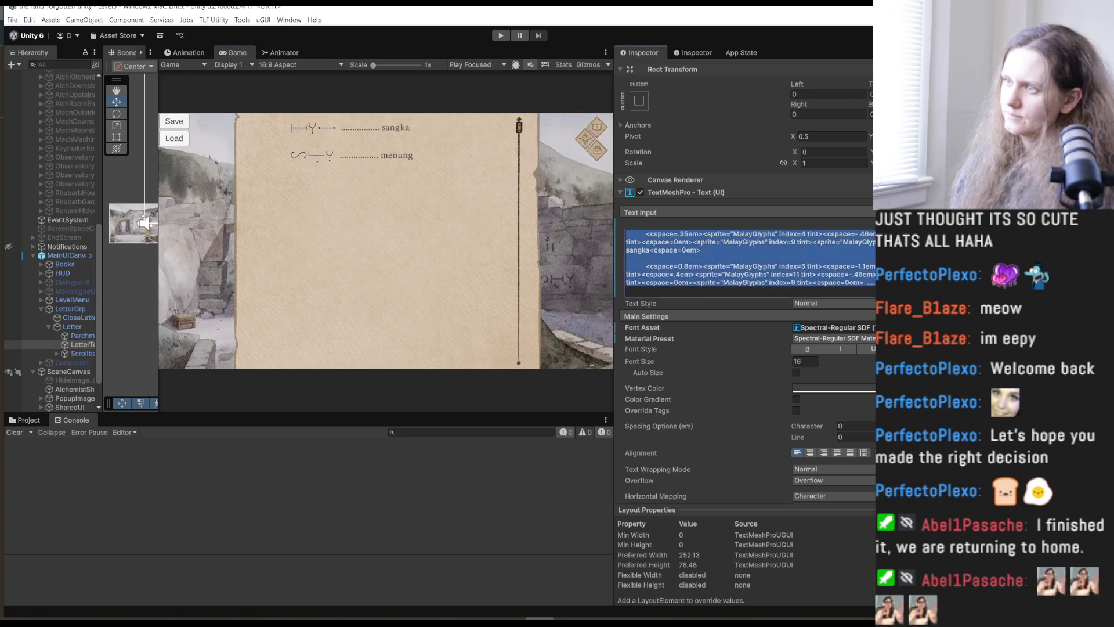
{"action": "double_click", "coordinate": [633, 275]}
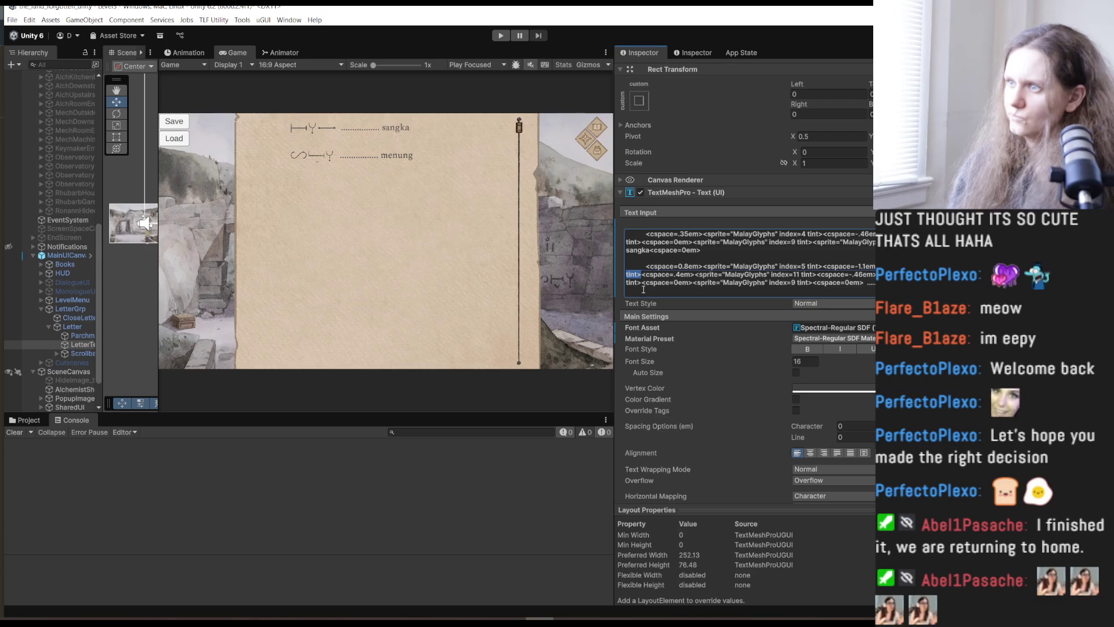
{"action": "left_click", "coordinate": [645, 266]}
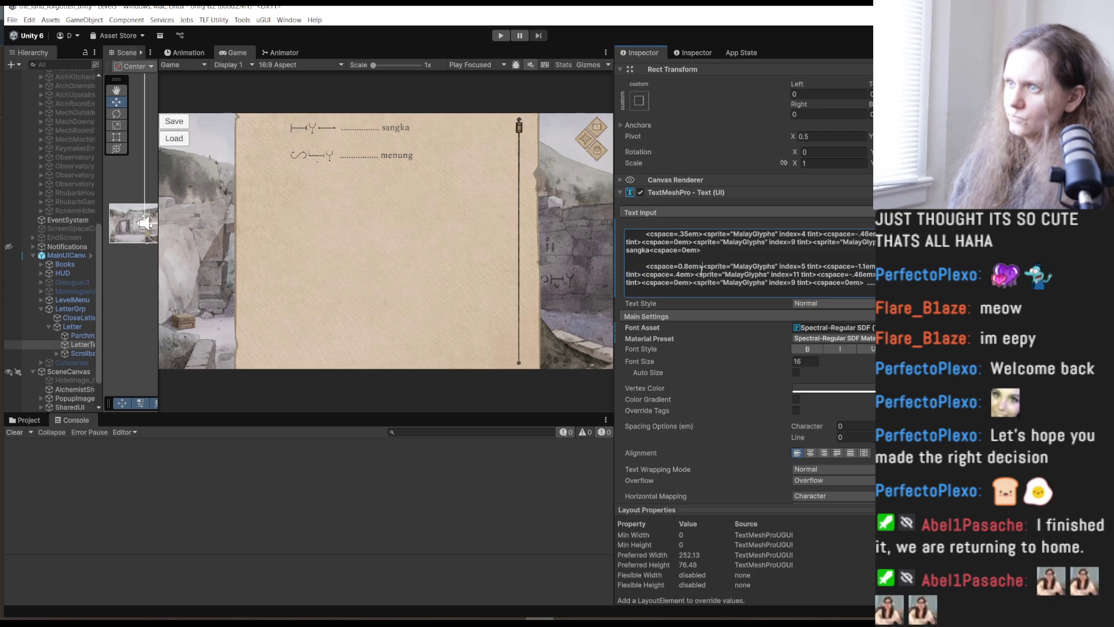
{"action": "type", "text": "<sprite=\"MalayGlyphs\" index=2 tint>"}
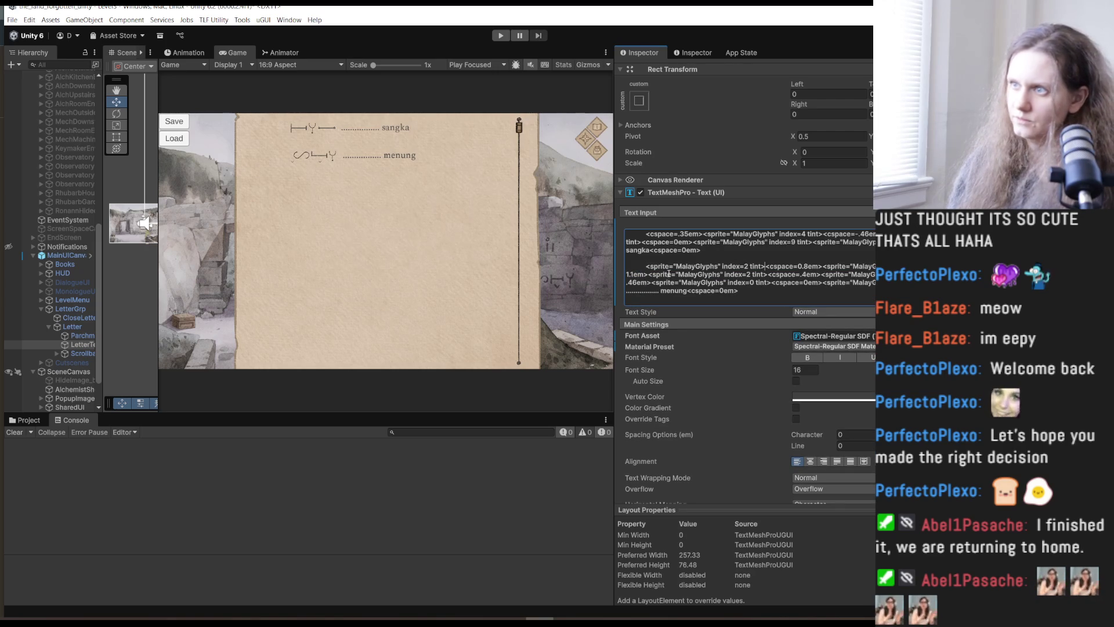
{"action": "double_click", "coordinate": [746, 265]}
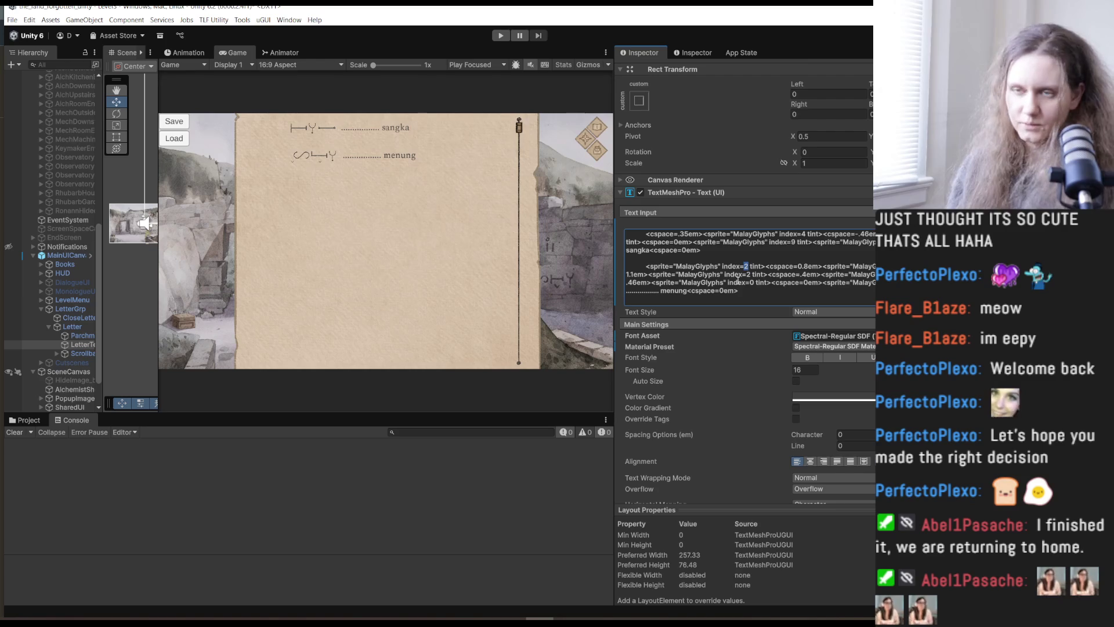
{"action": "type", "text": "0"}
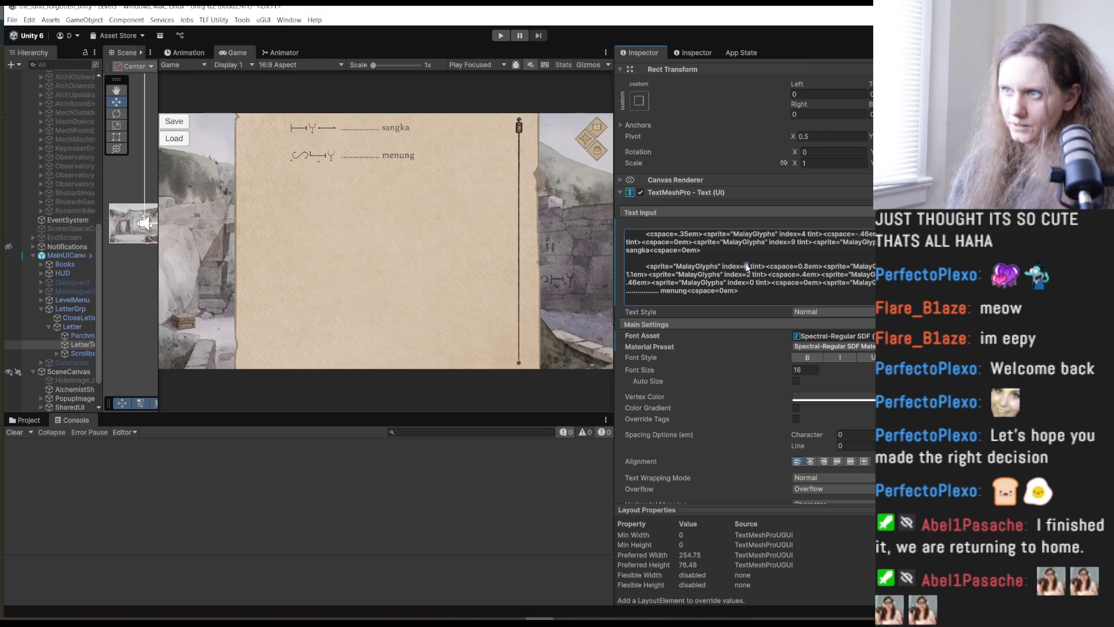
{"action": "type", "text": "1"}
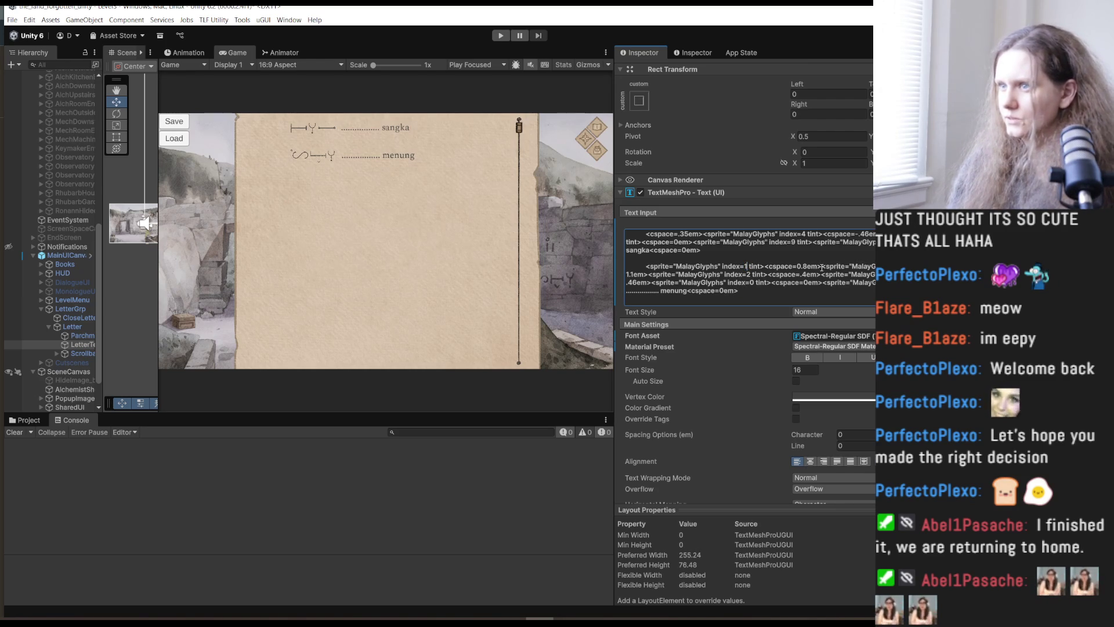
Copy the 0.8em cspace tag before the first menung glyph and change its spacing to -.9em.
{"action": "left_click_drag", "start_coordinate": [822, 267], "coordinate": [766, 270]}
{"action": "key", "text": "ctrl+c"}
{"action": "left_click", "coordinate": [645, 266]}
{"action": "key", "text": "ctrl+v"}
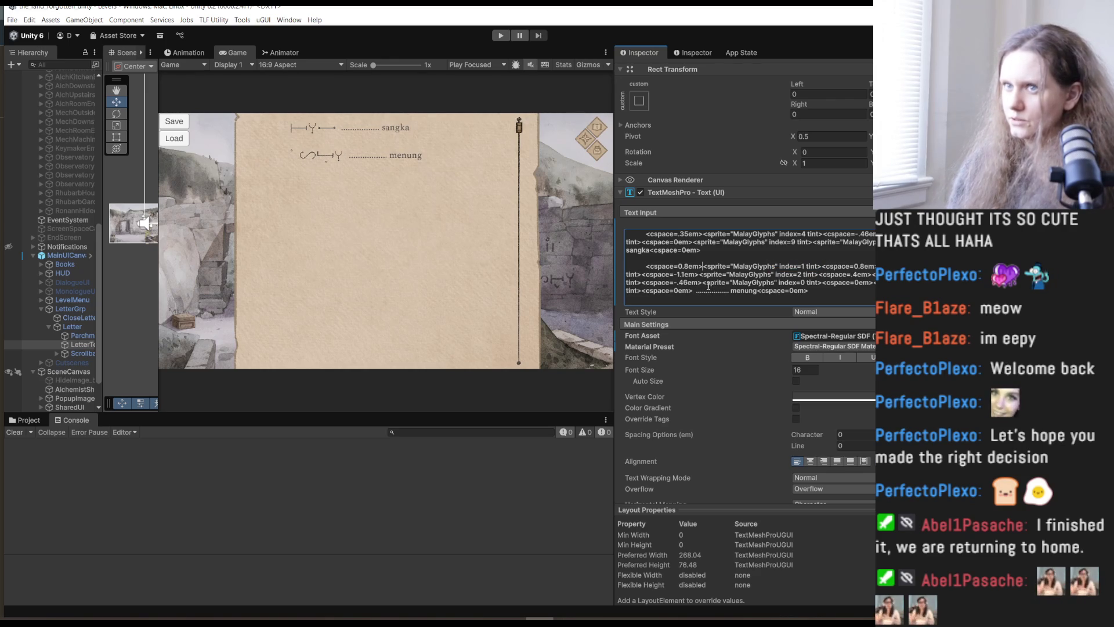
{"action": "left_click_drag", "start_coordinate": [688, 265], "coordinate": [678, 269]}
{"action": "type", "text": "-1"}
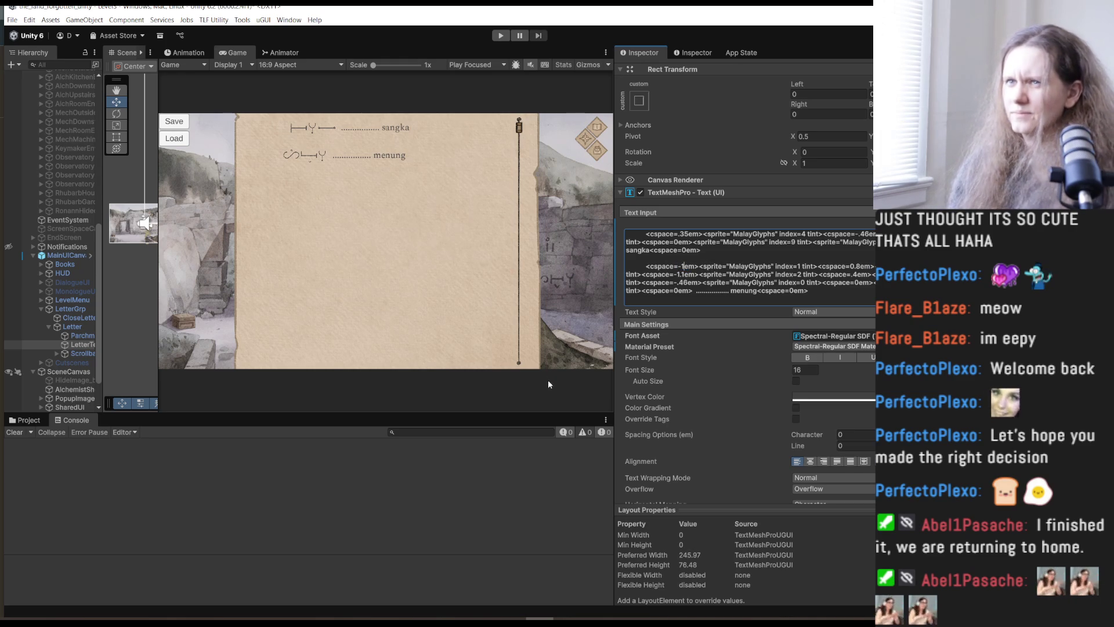
{"action": "key", "text": "BackSpace"}
{"action": "type", "text": ".8"}
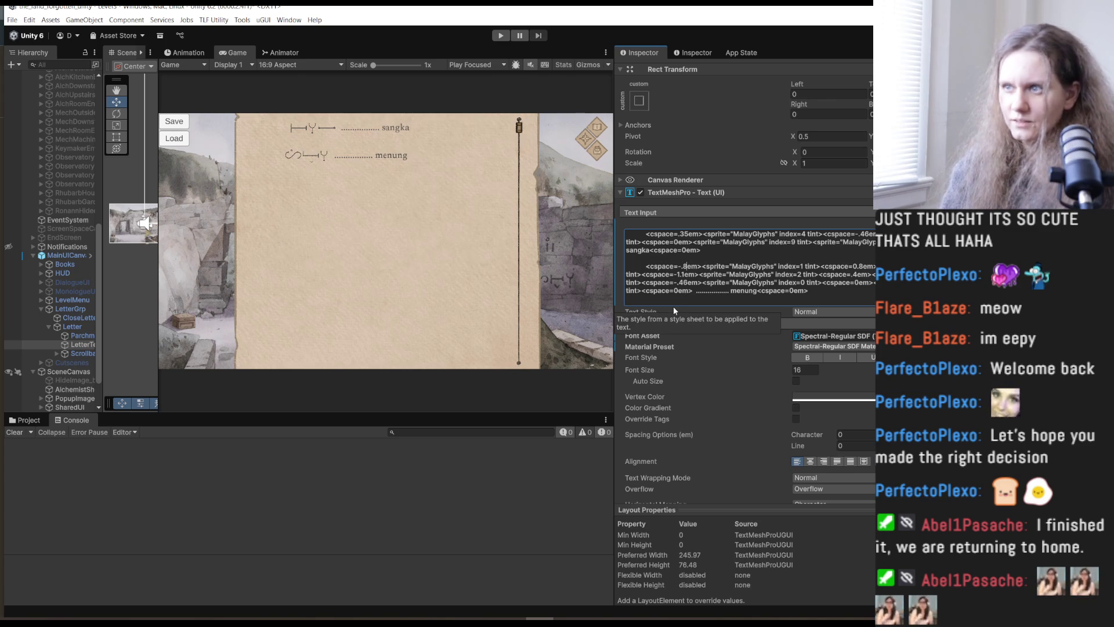
{"action": "key", "text": "BackSpace"}
{"action": "type", "text": "9"}
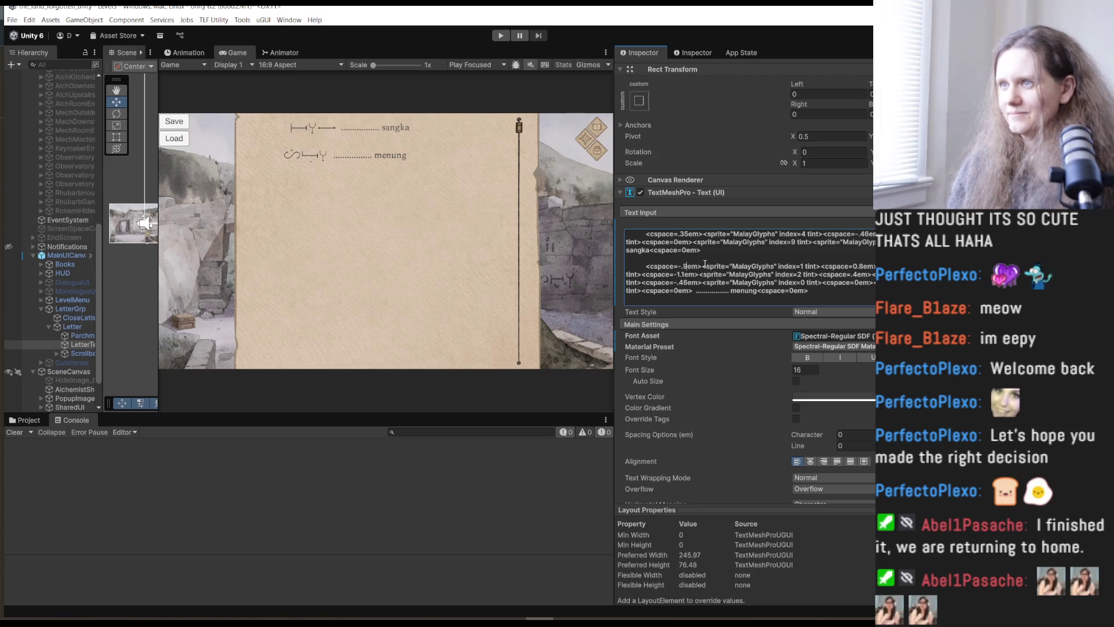
Remove the negative spacing and index 1 sprite, revert, and paste glyph sprites after index 5.
{"action": "left_click_drag", "start_coordinate": [701, 266], "coordinate": [648, 271]}
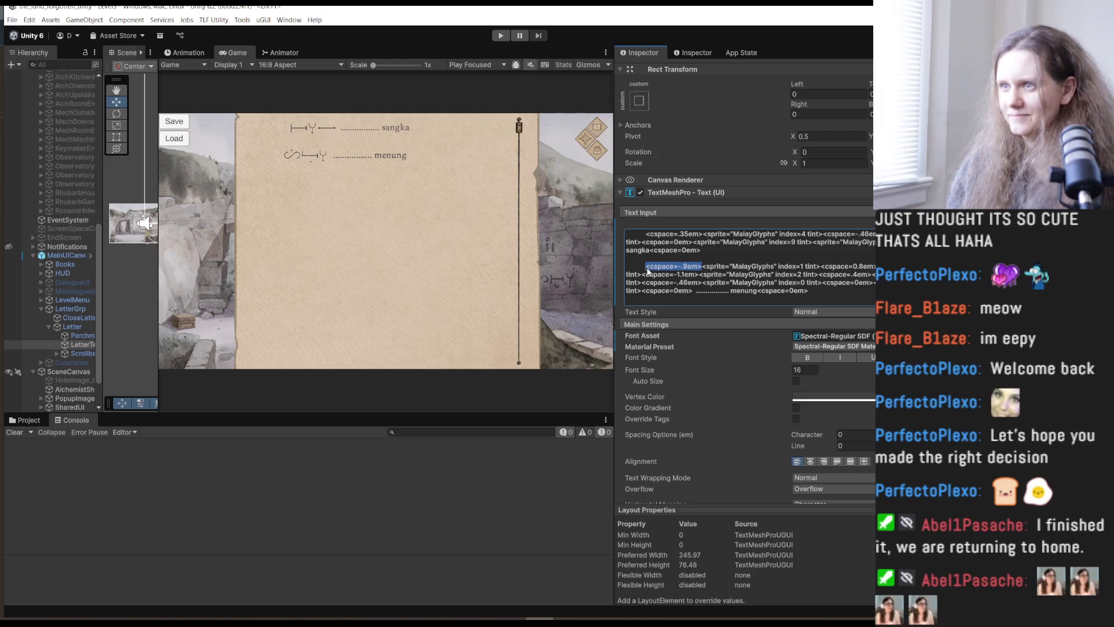
{"action": "key", "text": "BackSpace"}
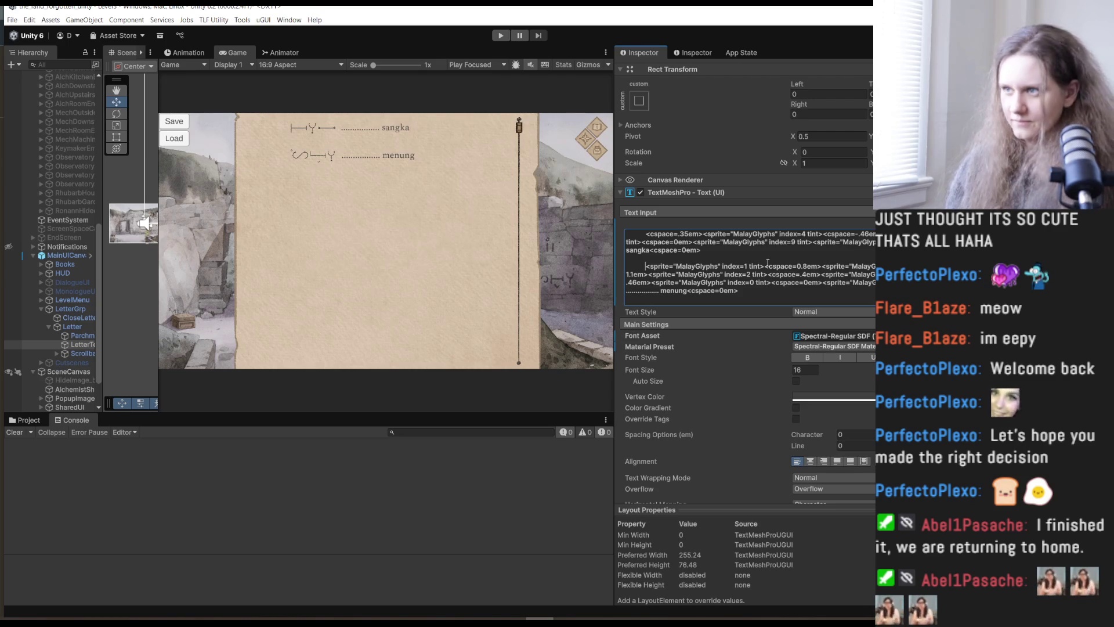
{"action": "left_click_drag", "start_coordinate": [764, 268], "coordinate": [648, 270]}
{"action": "key", "text": "BackSpace"}
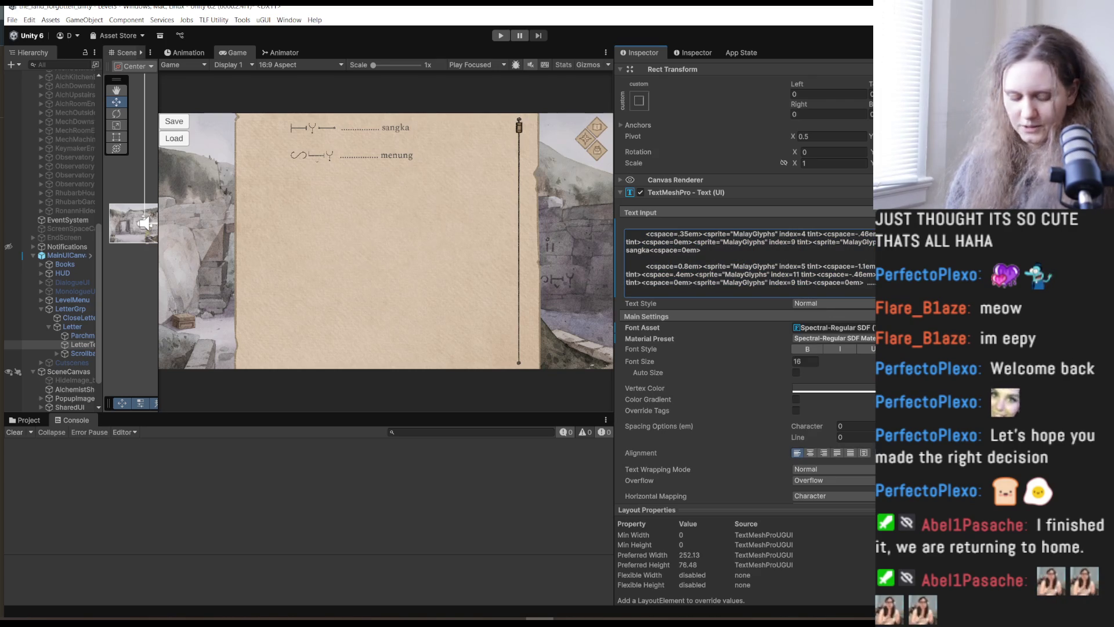
{"action": "key", "text": "ctrl+v"}
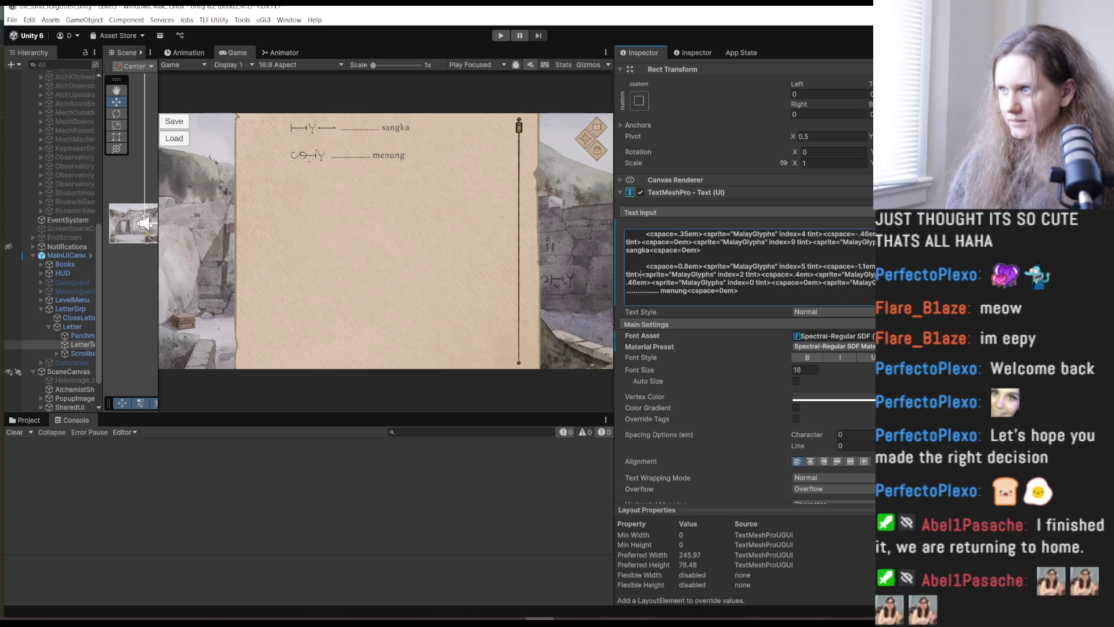
{"action": "key", "text": "ctrl+z"}
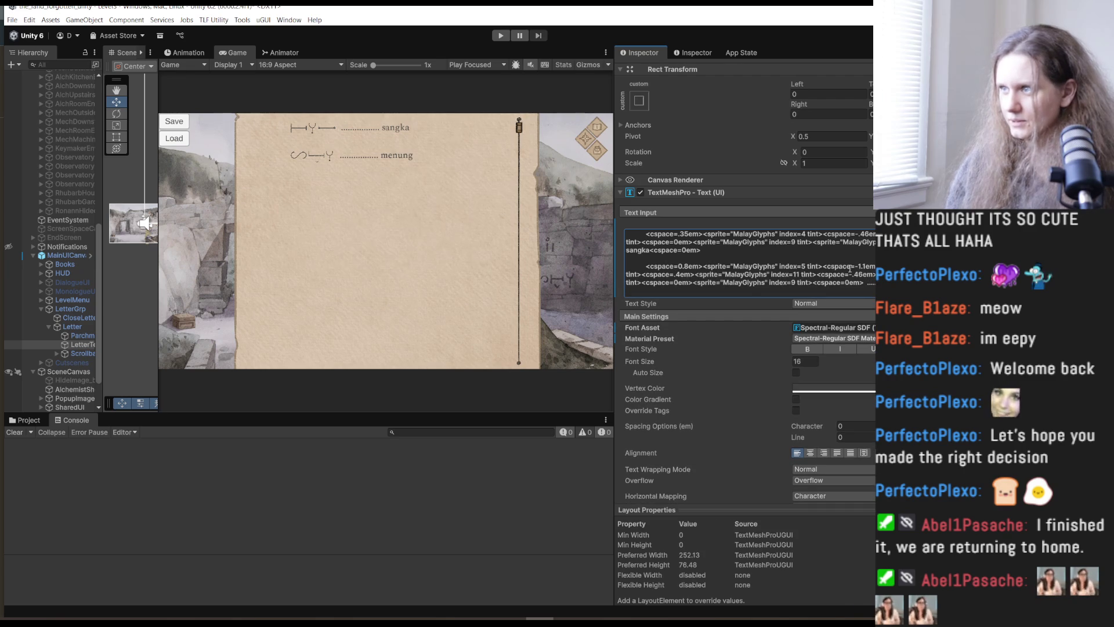
{"action": "left_click", "coordinate": [822, 265]}
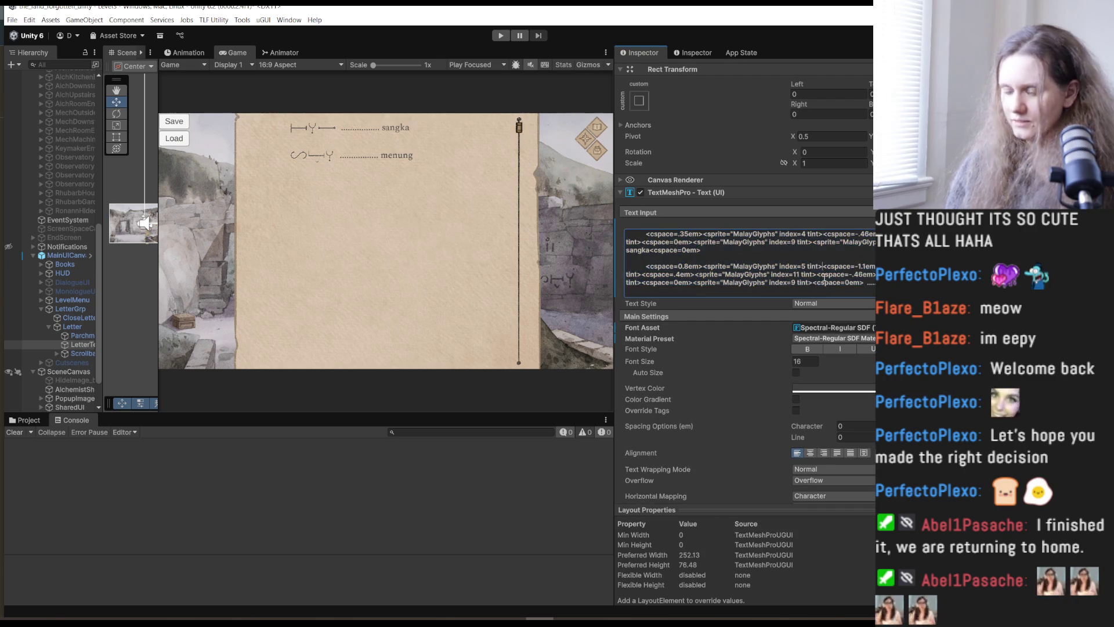
{"action": "key", "text": "ctrl+v"}
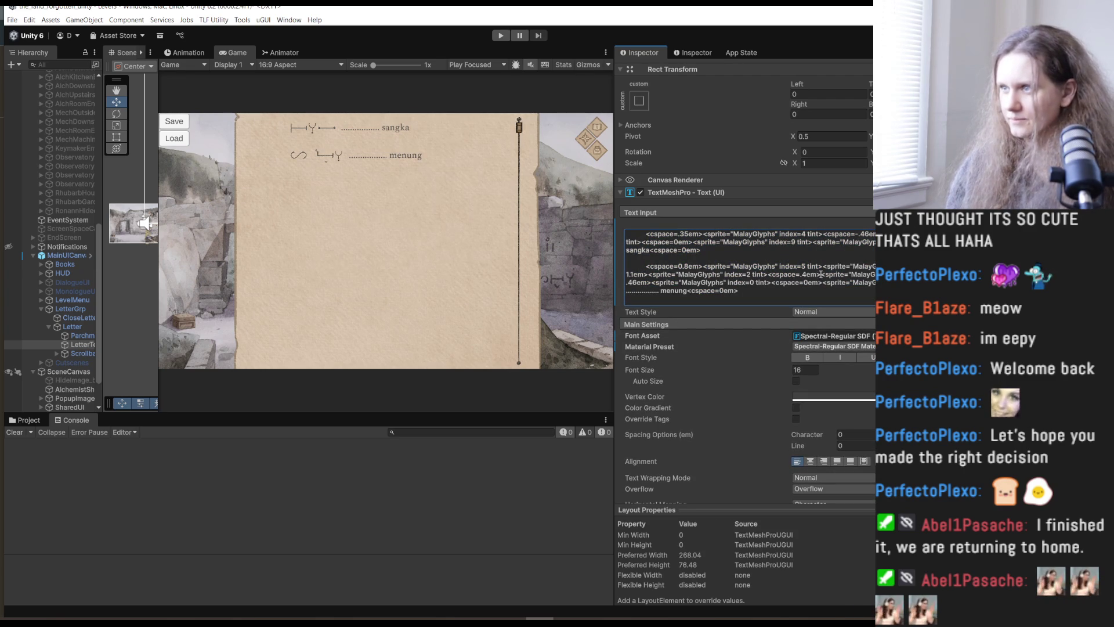
Try a -1em spacing tag after the index 5 glyph, then remove the duplicated tag.
{"action": "left_click_drag", "start_coordinate": [703, 267], "coordinate": [647, 271]}
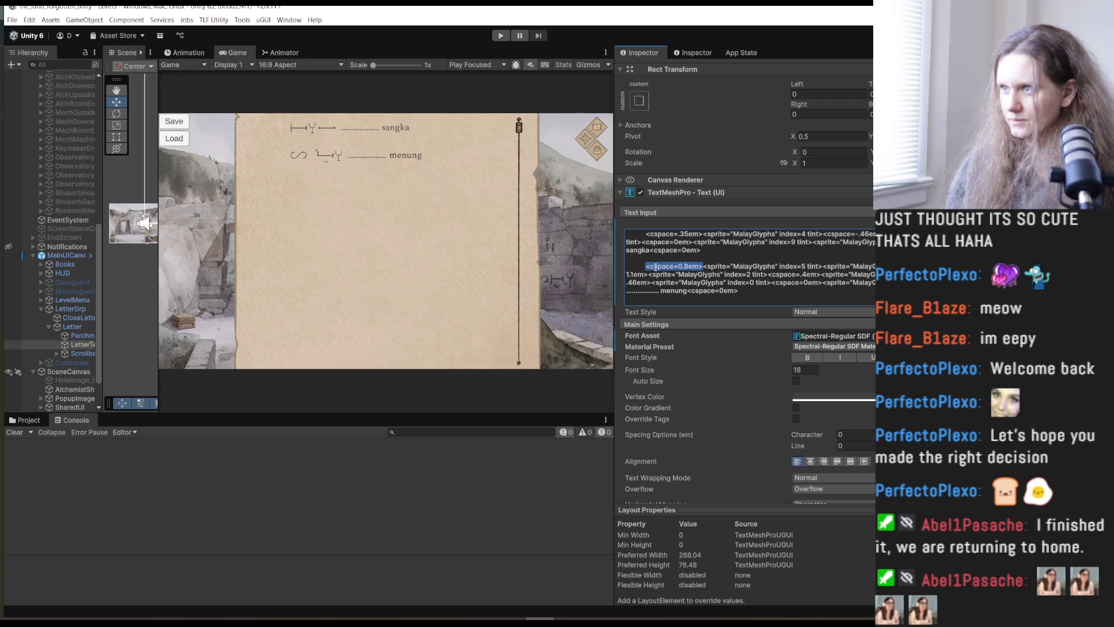
{"action": "left_click", "coordinate": [822, 267]}
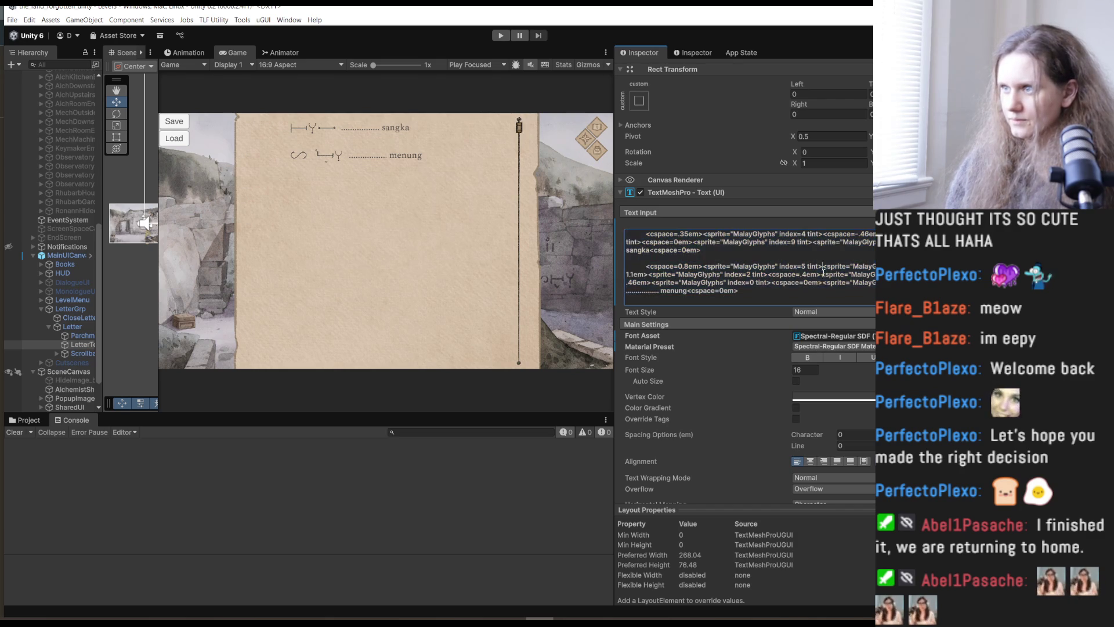
{"action": "key", "text": "ctrl+v"}
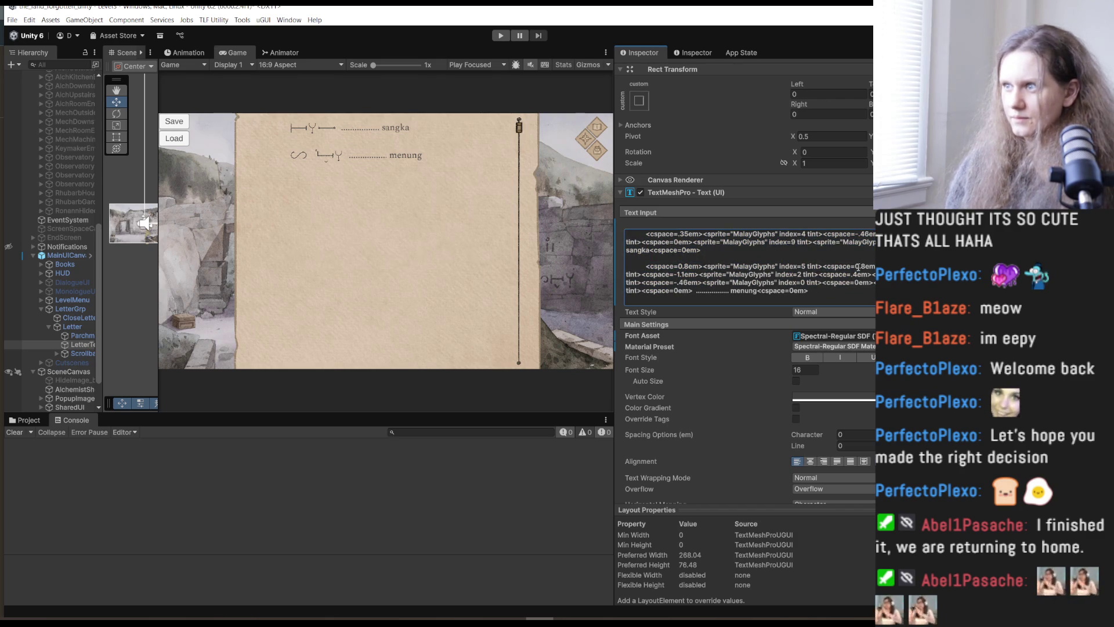
{"action": "left_click_drag", "start_coordinate": [864, 267], "coordinate": [854, 268]}
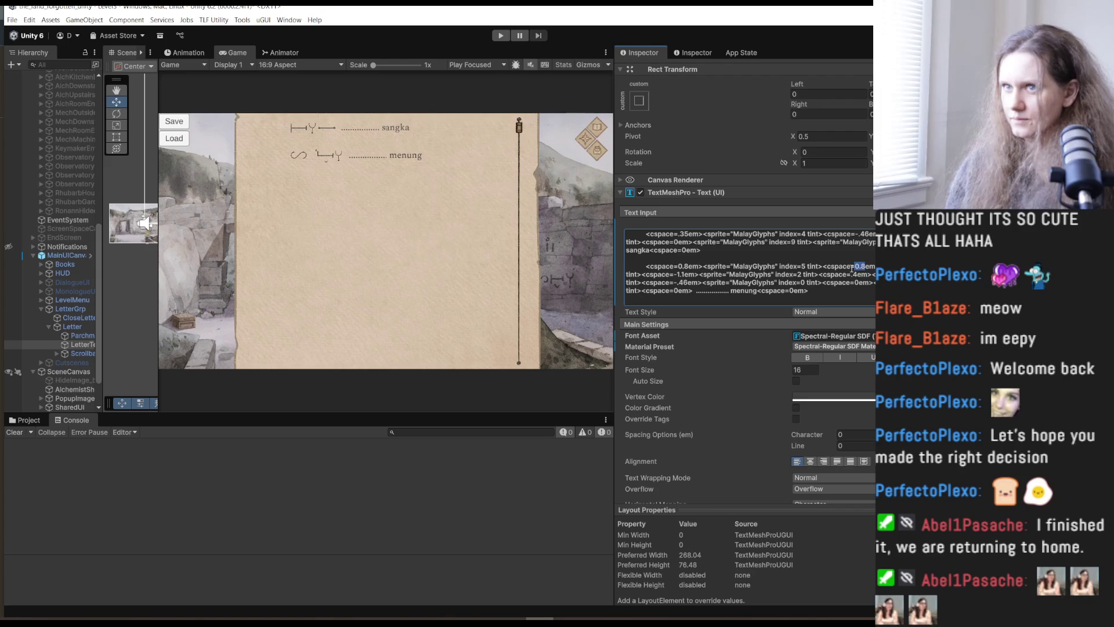
{"action": "type", "text": "-1em>"}
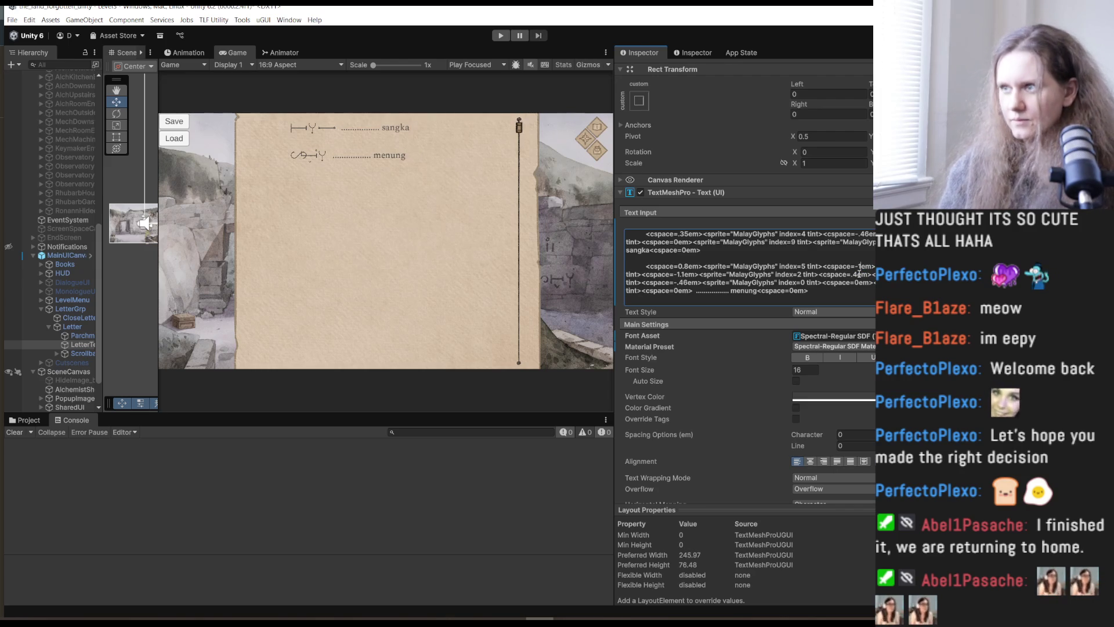
{"action": "key", "text": "ctrl+z"}
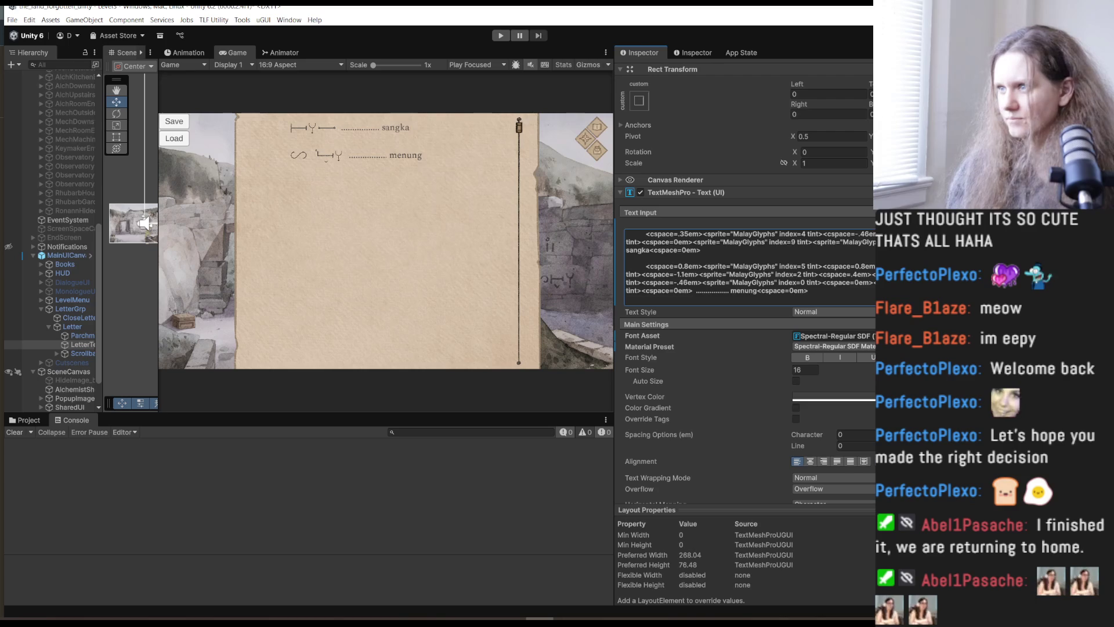
{"action": "key", "text": "ctrl+a"}
{"action": "left_click_drag", "start_coordinate": [873, 268], "coordinate": [823, 268]}
{"action": "key", "text": "BackSpace"}
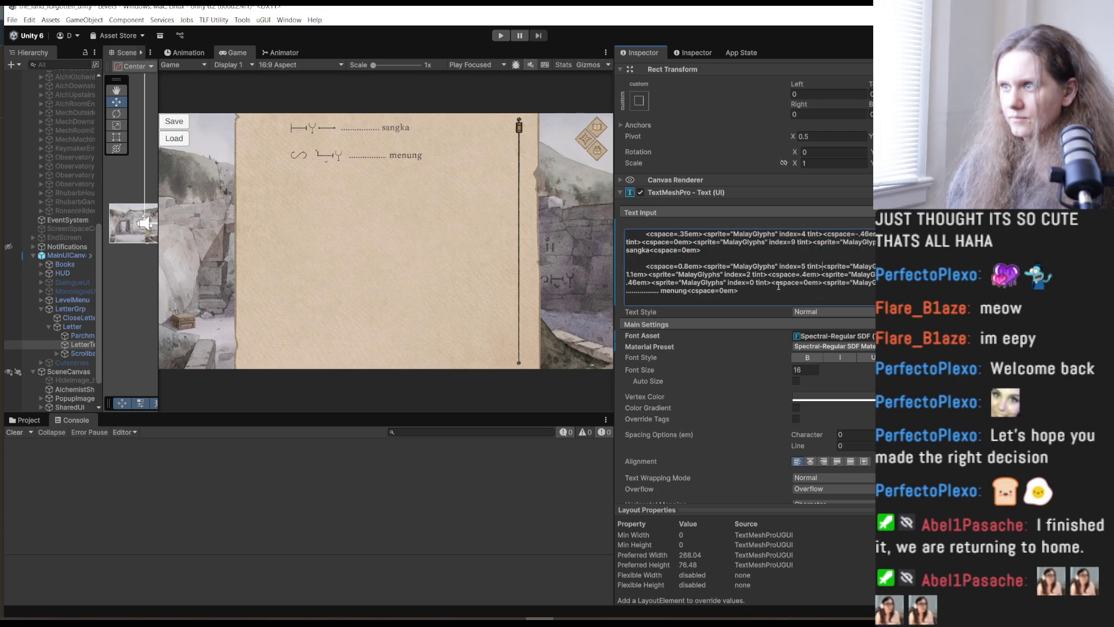
Test 0em leading spacing, then undo back to the menung version with extra spacing.
{"action": "left_click", "coordinate": [689, 268]}
{"action": "left_click_drag", "start_coordinate": [688, 267], "coordinate": [682, 269]}
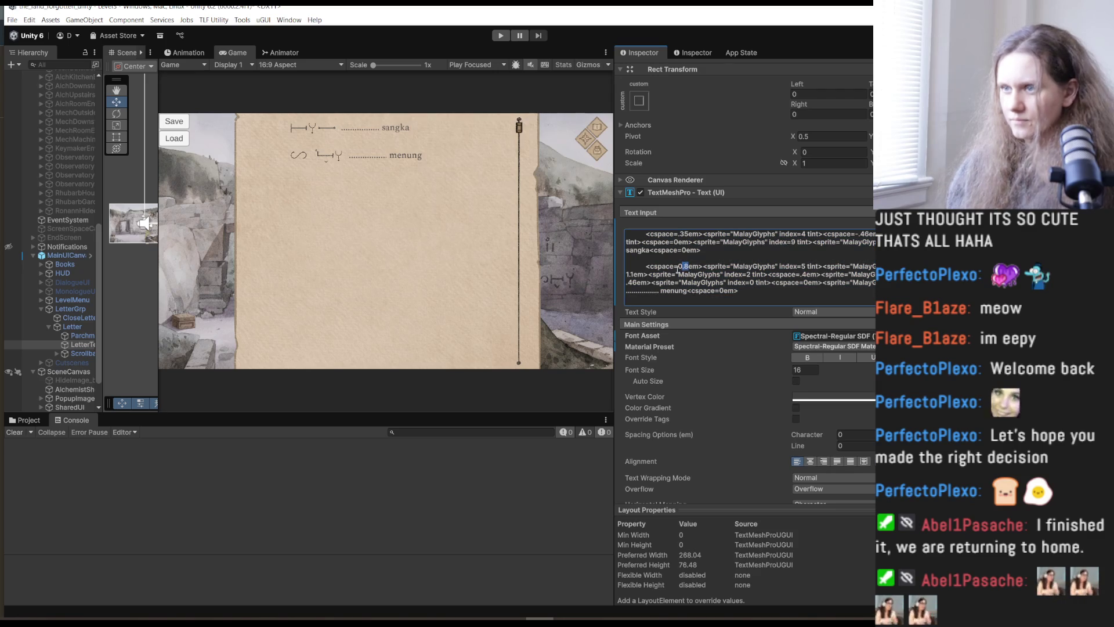
{"action": "key", "text": "BackSpace"}
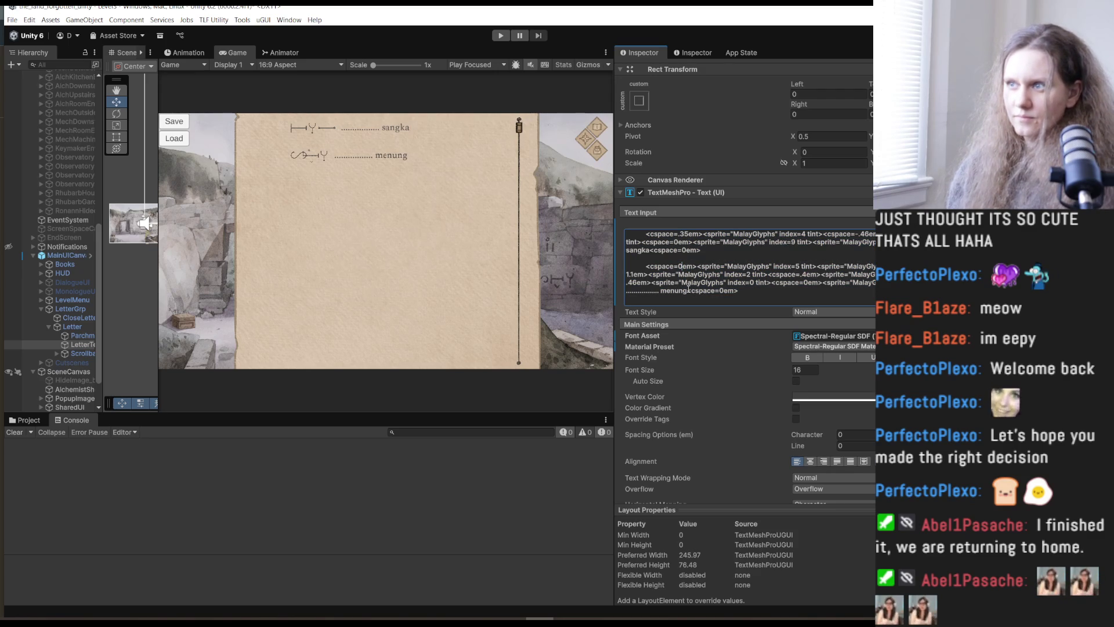
{"action": "key", "text": "ctrl+z"}
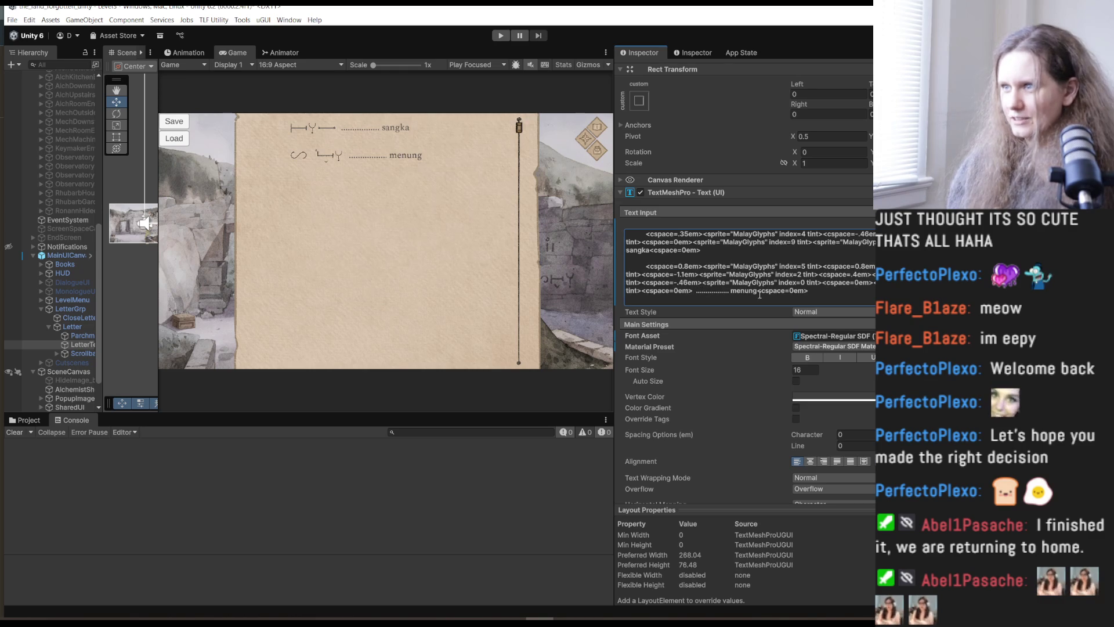
{"action": "key", "text": "ctrl+z"}
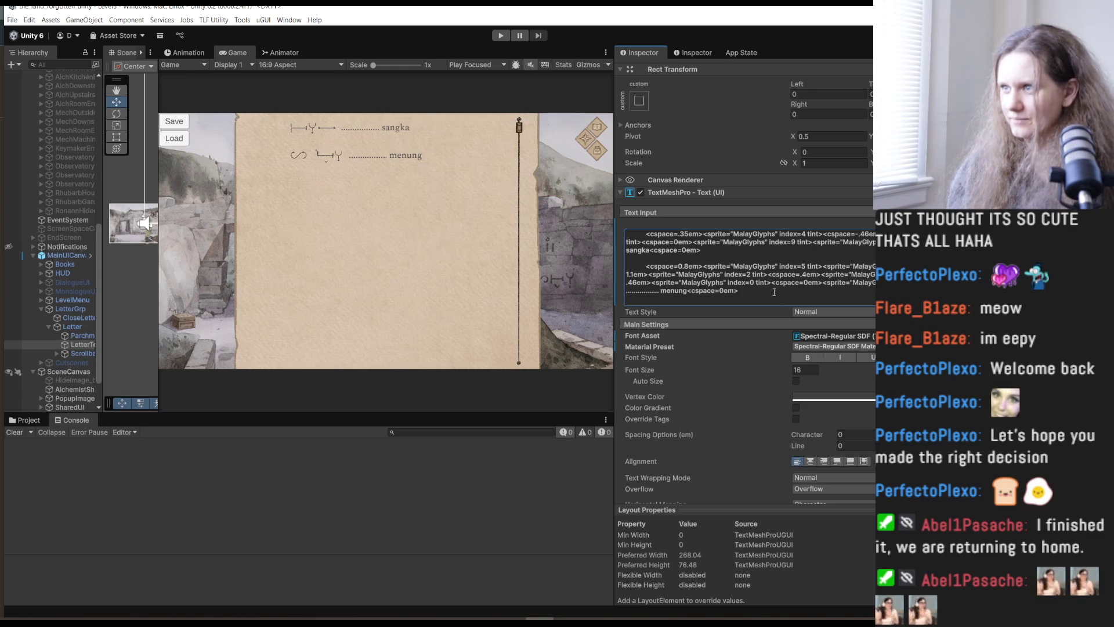
{"action": "key", "text": "ctrl+z"}
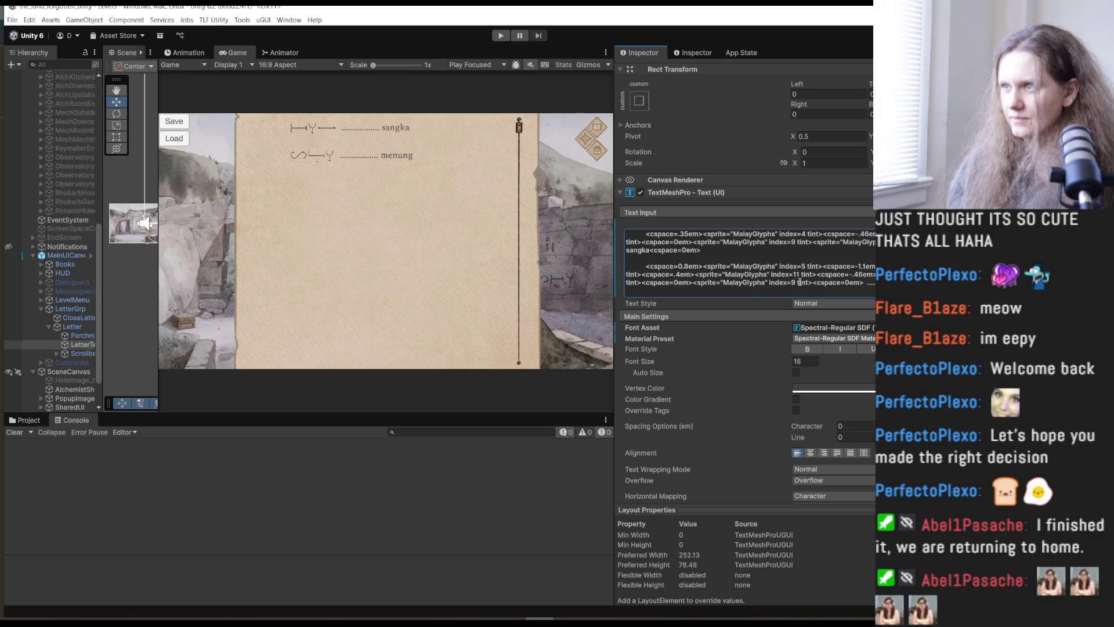
{"action": "key", "text": "ctrl+z"}
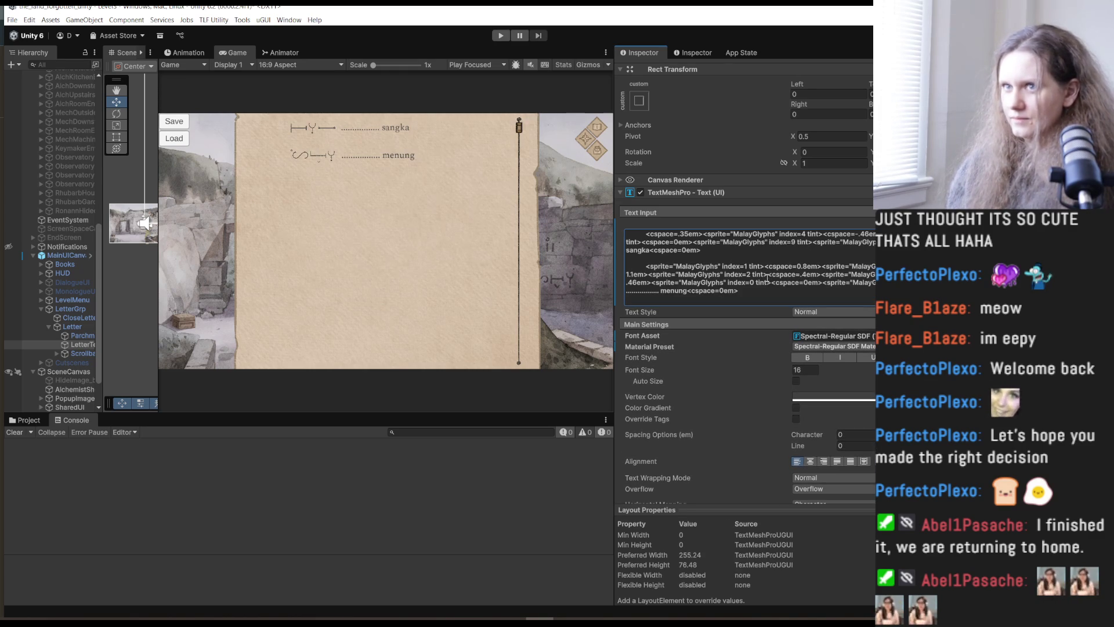
{"action": "key", "text": "ctrl+z"}
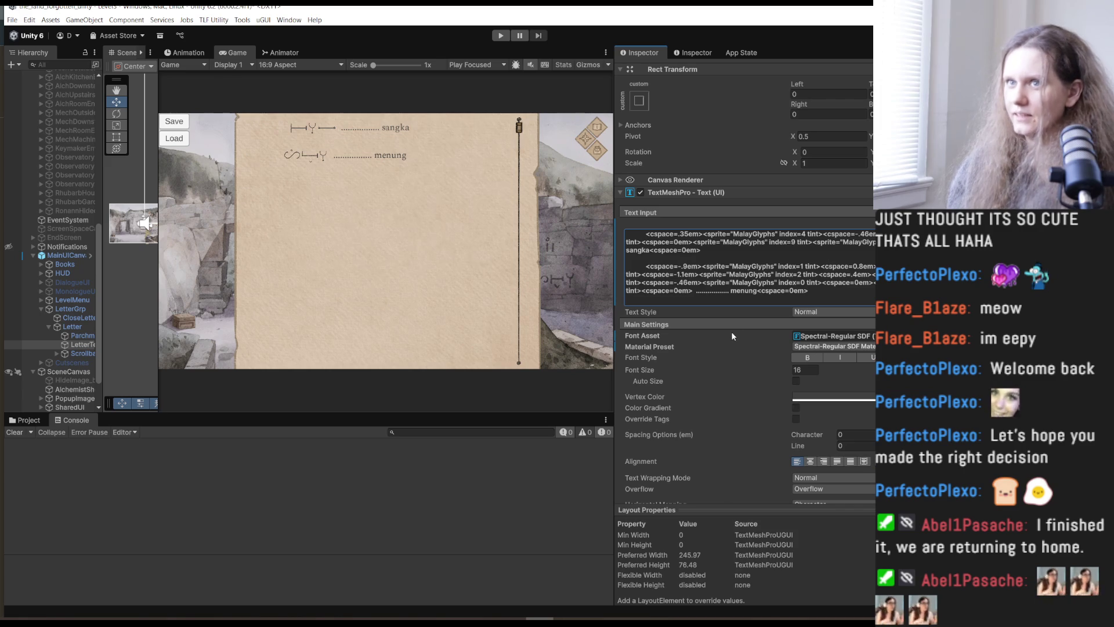
{"action": "left_click", "coordinate": [645, 269]}
{"action": "left_click", "coordinate": [646, 268]}
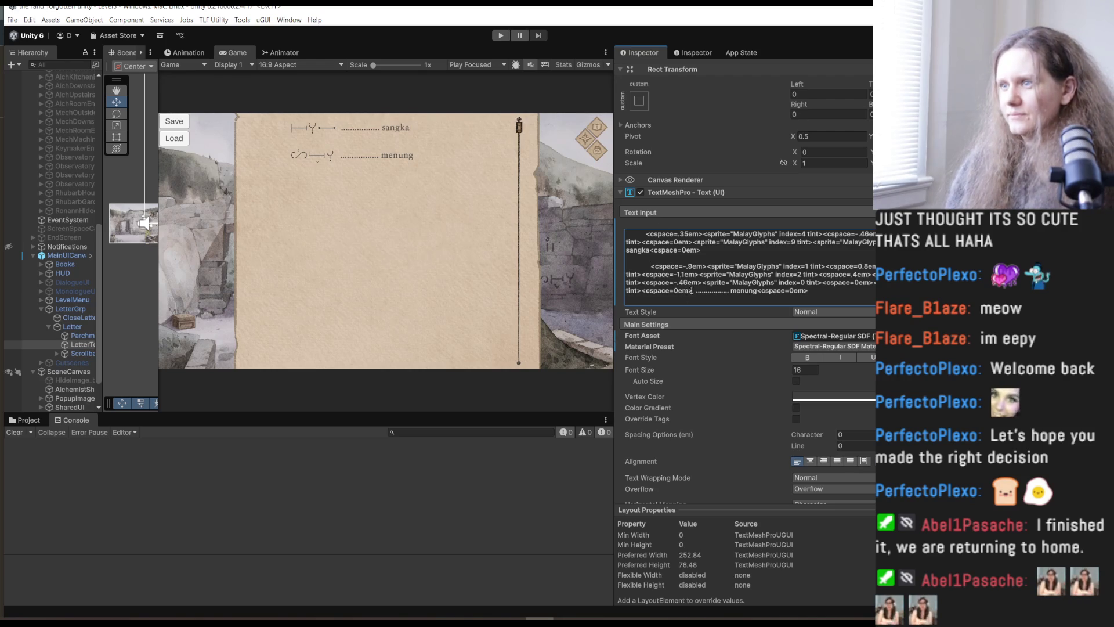
{"action": "left_click_drag", "start_coordinate": [692, 290], "coordinate": [652, 268]}
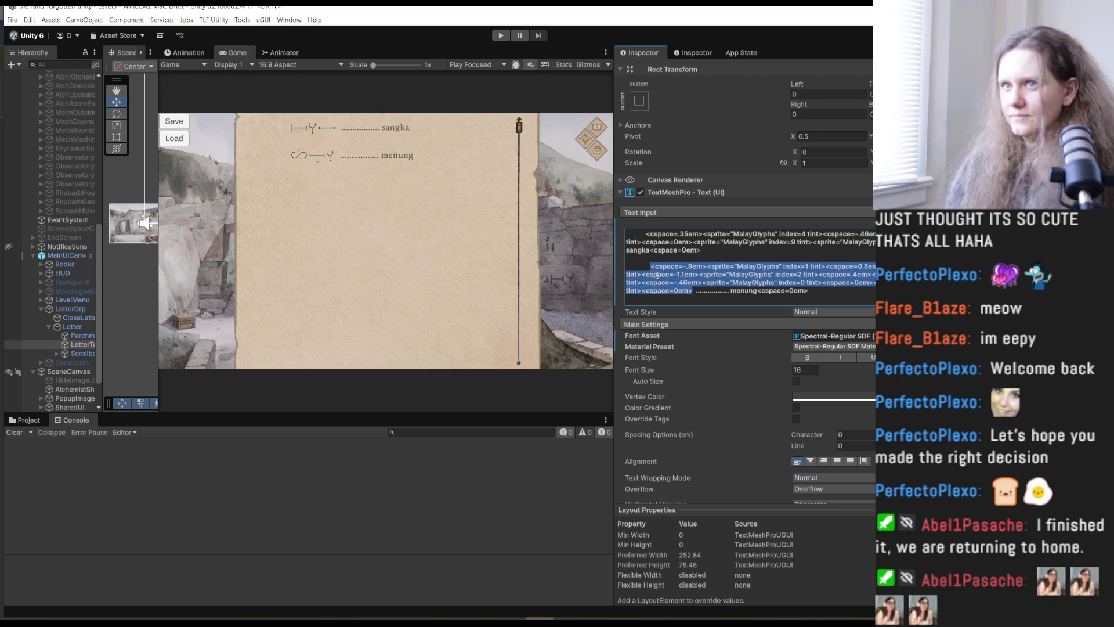
{"action": "left_click", "coordinate": [409, 287]}
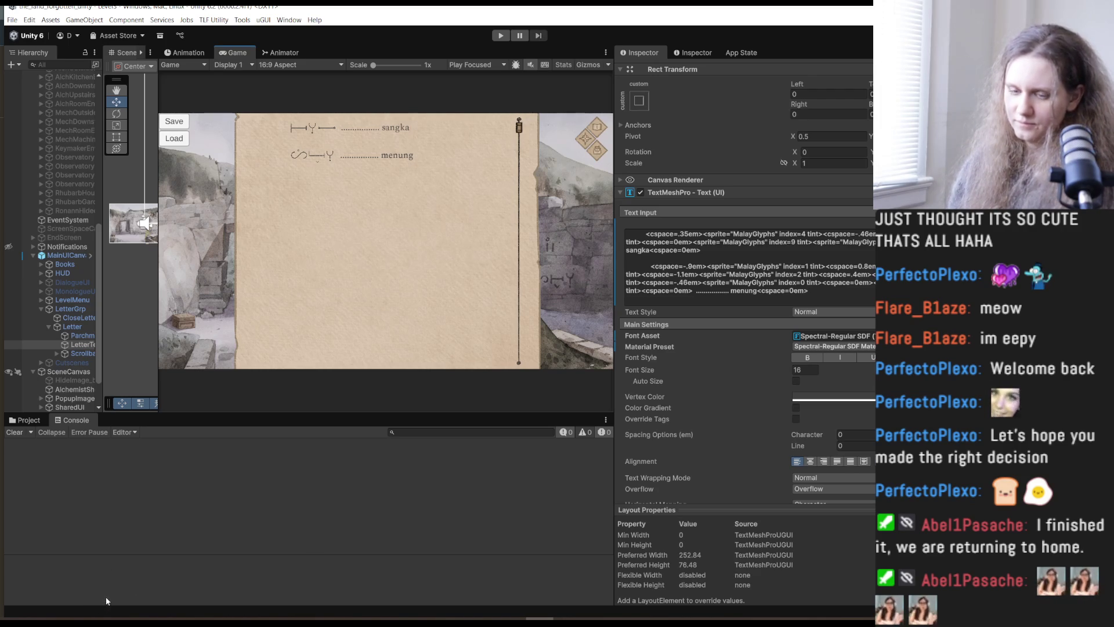
In VocabEventInfos.json, expand the Malay entry to confirm ReadMalayInfo3Letter lists Sangka and Menung.
{"action": "mouse_move", "coordinate": [209, 620]}
{"action": "mouse_move", "coordinate": [213, 600]}
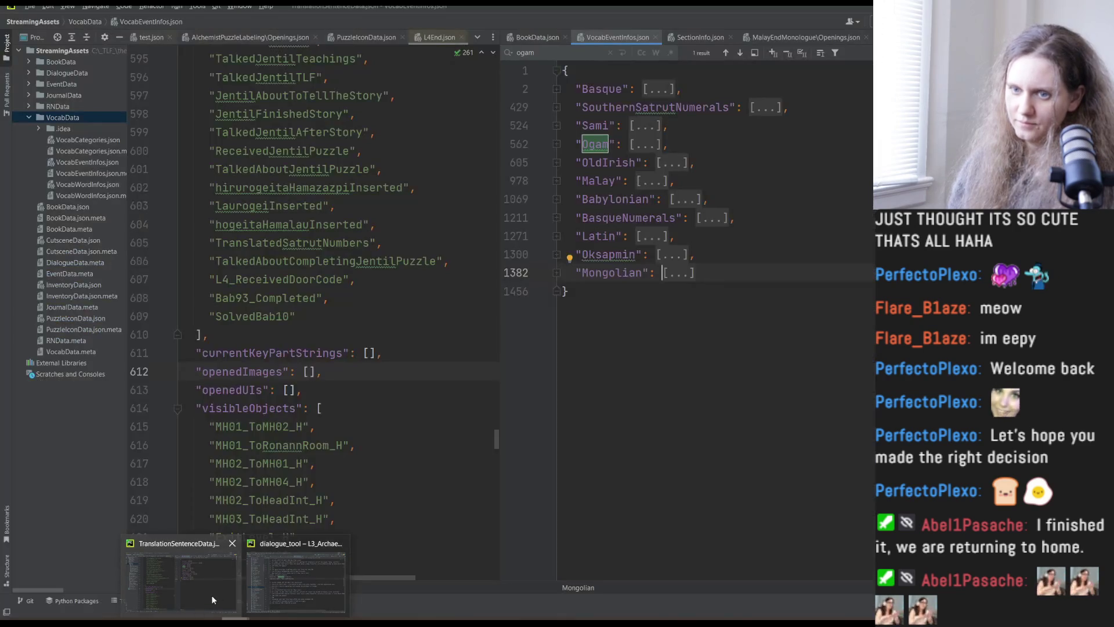
{"action": "left_click", "coordinate": [211, 594]}
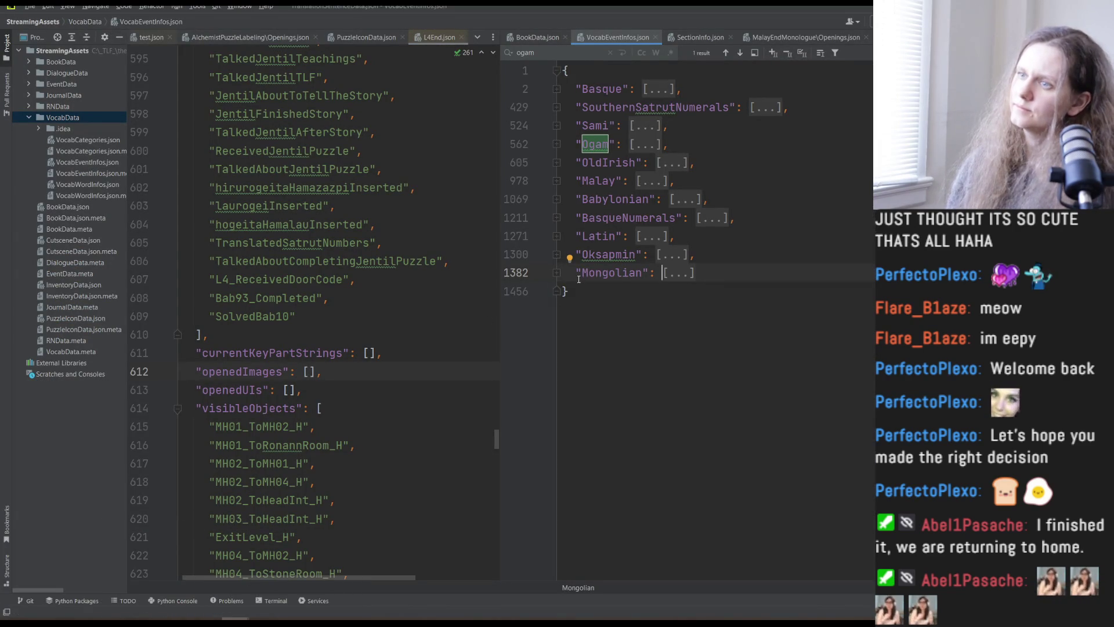
{"action": "left_click", "coordinate": [556, 181]}
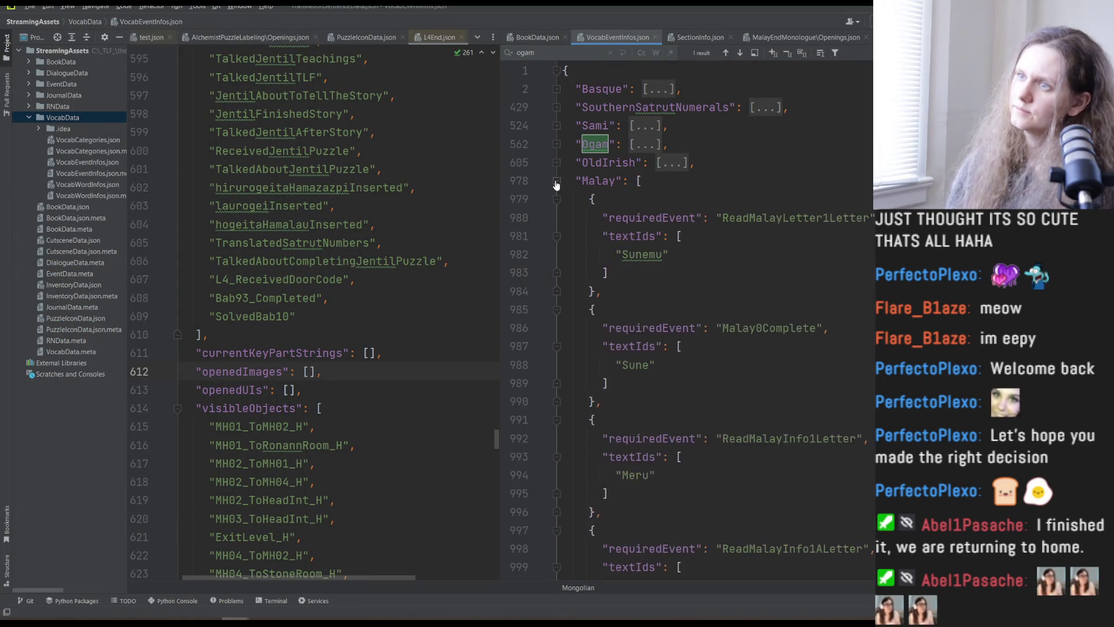
{"action": "scroll", "coordinate": [764, 380], "scroll_direction": "down", "scroll_amount": 10}
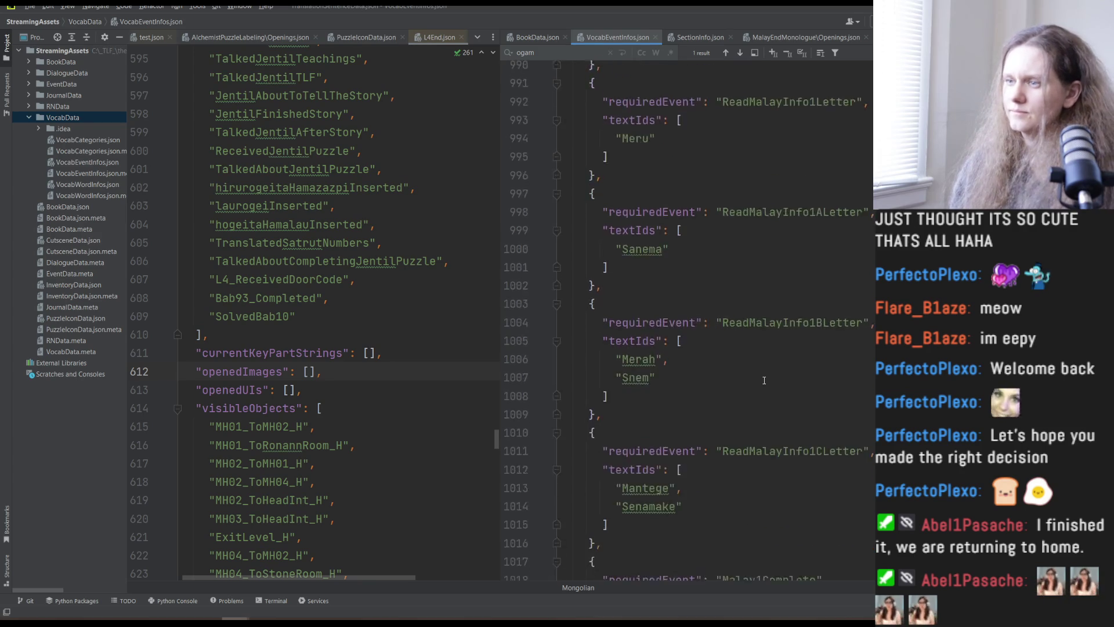
{"action": "scroll", "coordinate": [764, 380], "scroll_direction": "down", "scroll_amount": 10}
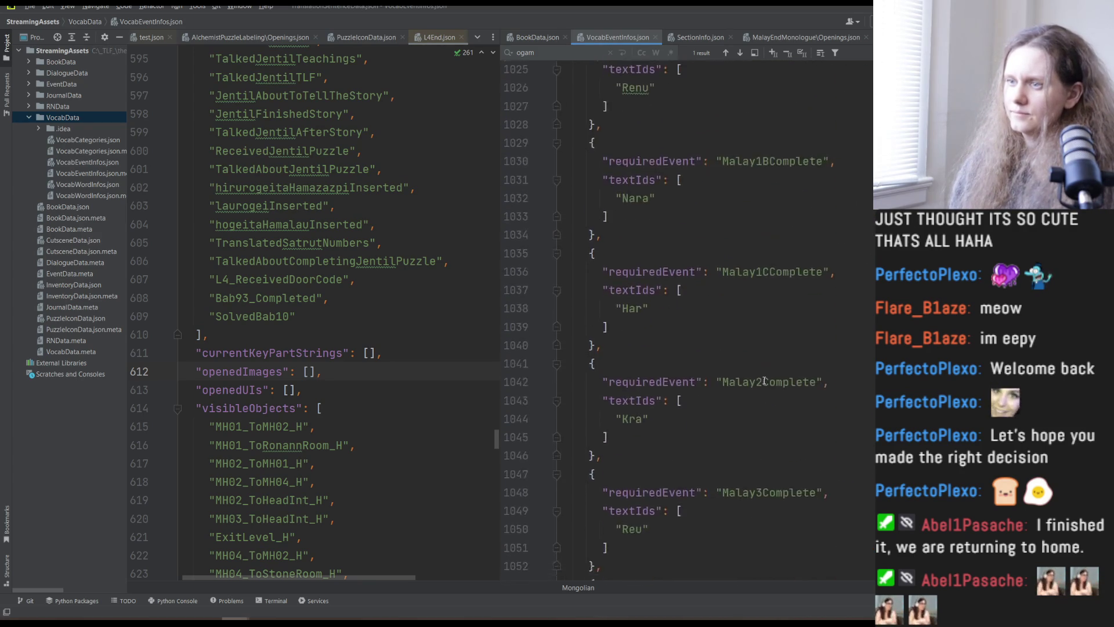
{"action": "scroll", "coordinate": [764, 380], "scroll_direction": "down", "scroll_amount": 3}
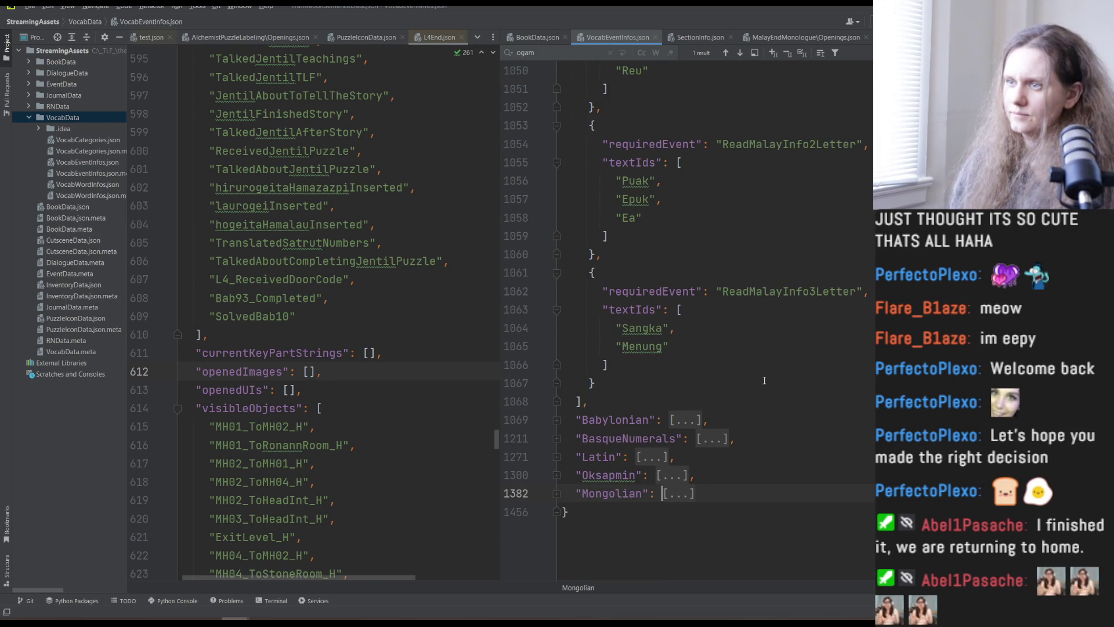
{"action": "scroll", "coordinate": [764, 380], "scroll_direction": "up", "scroll_amount": 1}
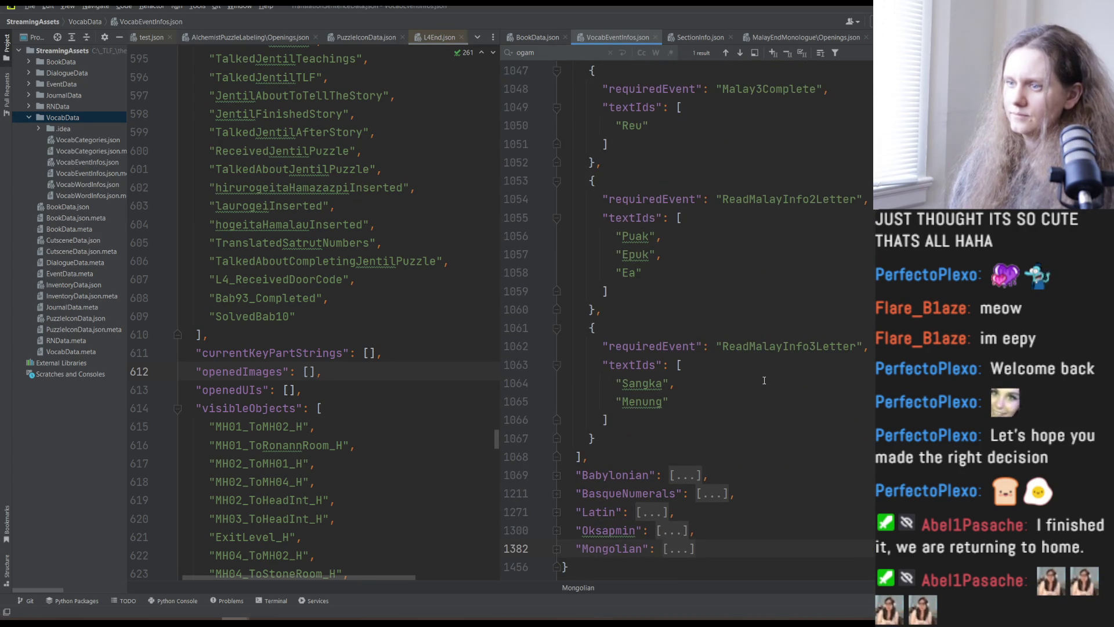
{"action": "scroll", "coordinate": [764, 380], "scroll_direction": "up", "scroll_amount": 20}
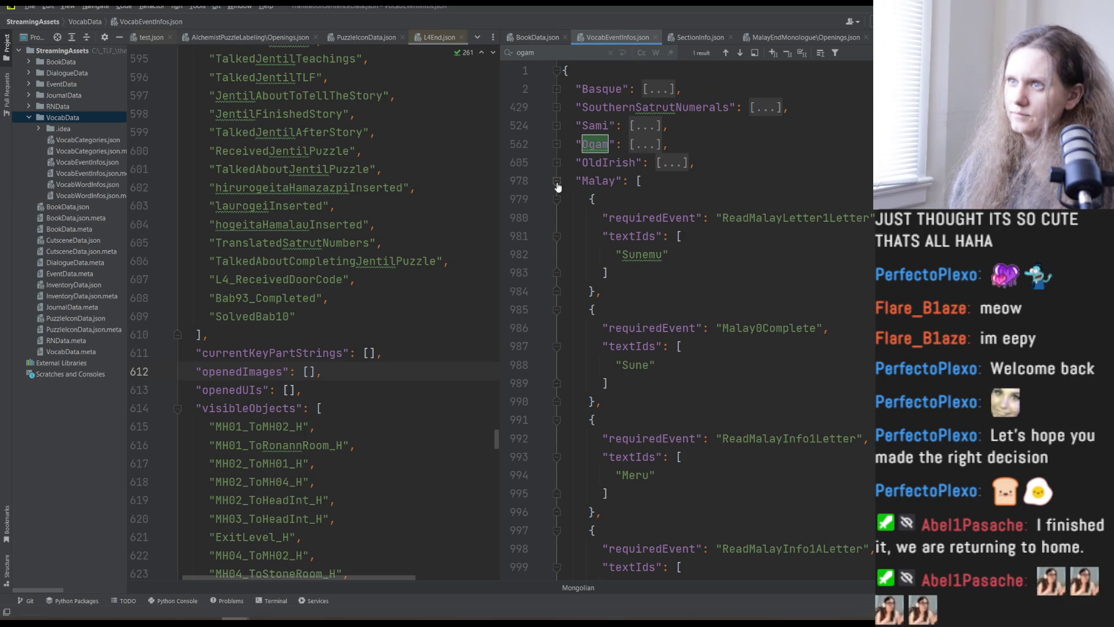
Fold the Malay entry, resize the editor panes, and open VocabWordInfos.json.
{"action": "left_click", "coordinate": [556, 180]}
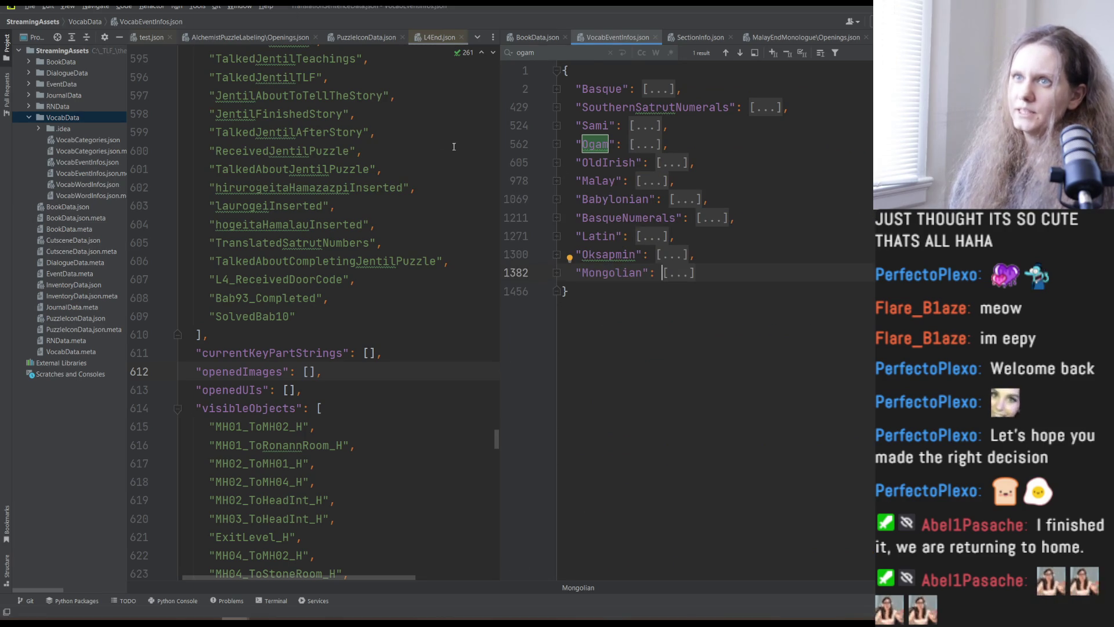
{"action": "mouse_move", "coordinate": [500, 160]}
{"action": "left_mouse_down"}
{"action": "mouse_move", "coordinate": [722, 167]}
{"action": "mouse_move", "coordinate": [490, 154]}
{"action": "left_mouse_up"}
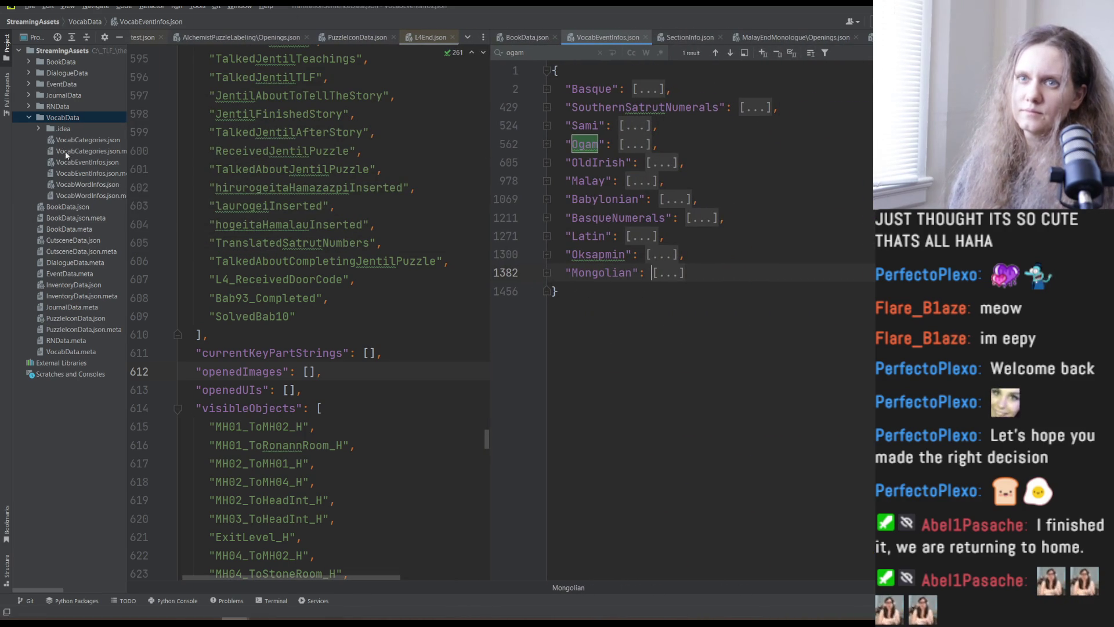
{"action": "double_click", "coordinate": [77, 183]}
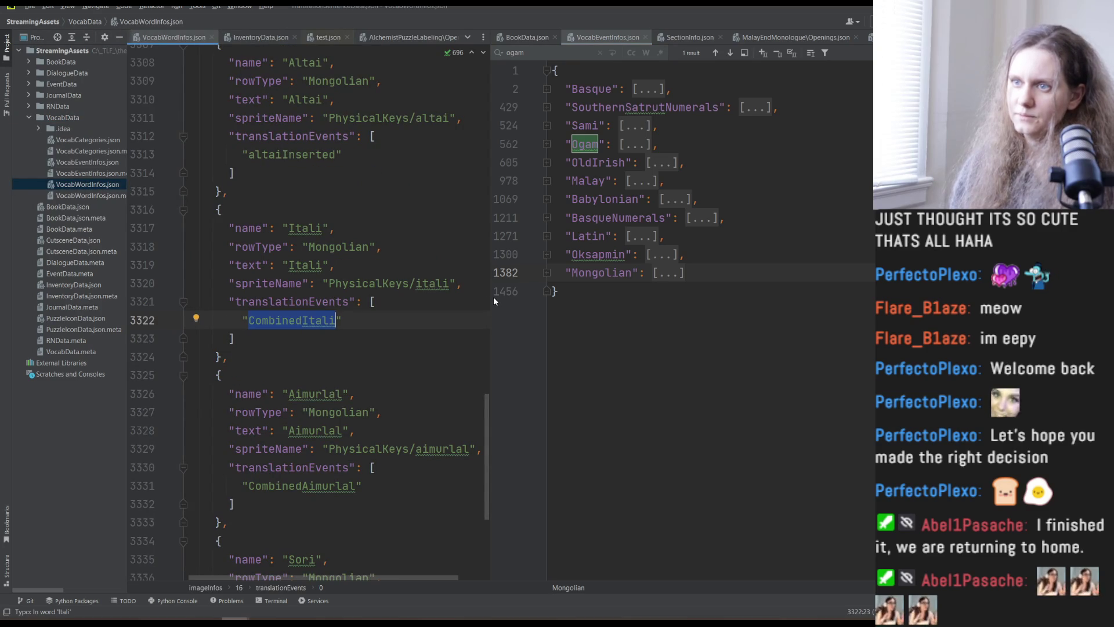
Widen the left pane and search VocabWordInfos.json for 'menung' to reach the Menung entry at line 2333.
{"action": "left_click_drag", "start_coordinate": [491, 298], "coordinate": [632, 298]}
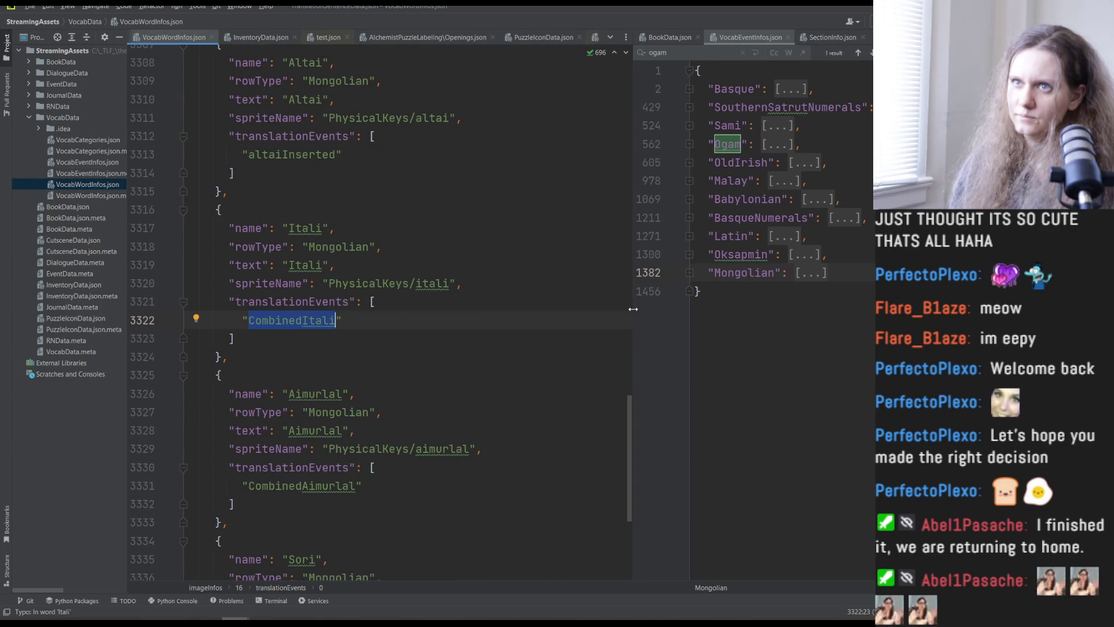
{"action": "left_click", "coordinate": [544, 298]}
{"action": "key", "text": "ctrl+f"}
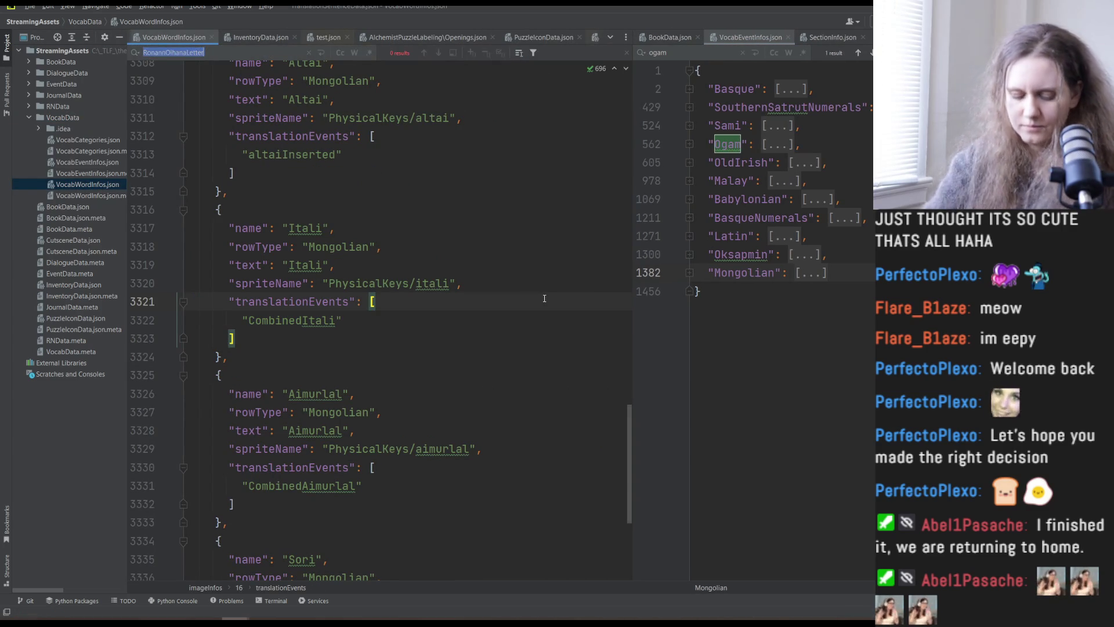
{"action": "type", "text": "menung"}
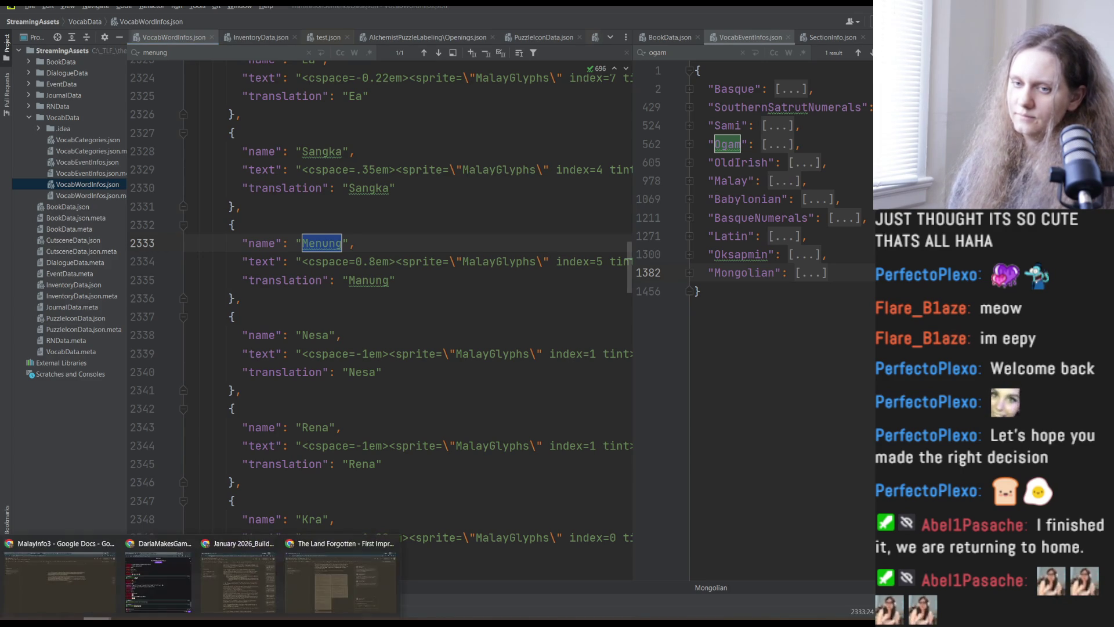
Select the menung glyph markup paragraph in the MalayInfo3 Google Doc.
{"action": "left_click", "coordinate": [98, 605]}
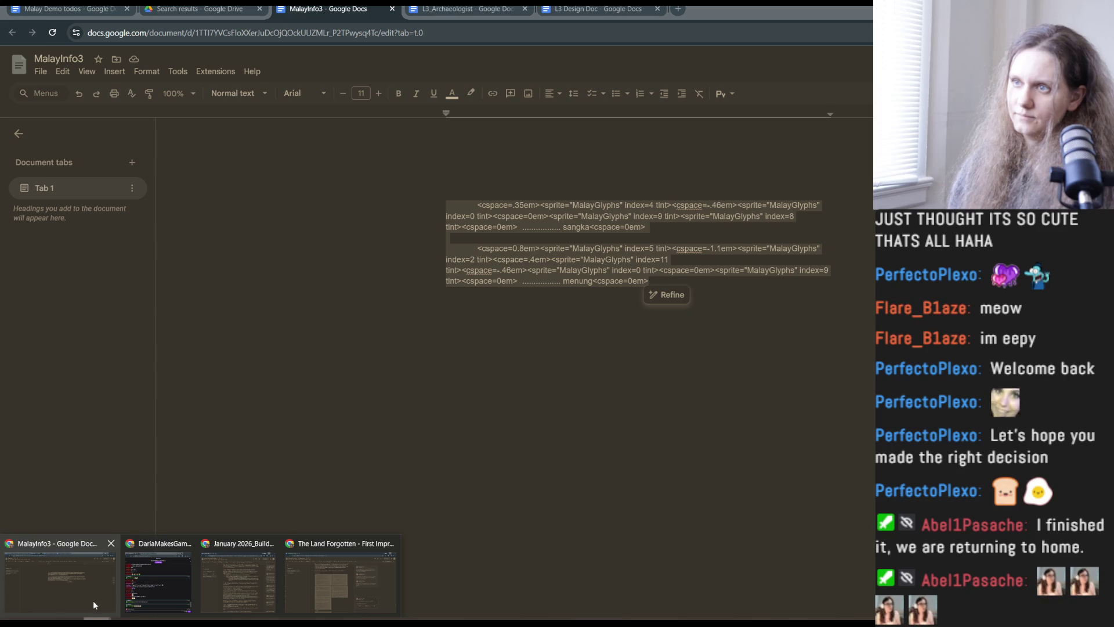
{"action": "left_click", "coordinate": [525, 319]}
{"action": "mouse_move", "coordinate": [517, 280]}
{"action": "left_mouse_down"}
{"action": "mouse_move", "coordinate": [500, 281]}
{"action": "mouse_move", "coordinate": [478, 247]}
{"action": "left_mouse_up"}
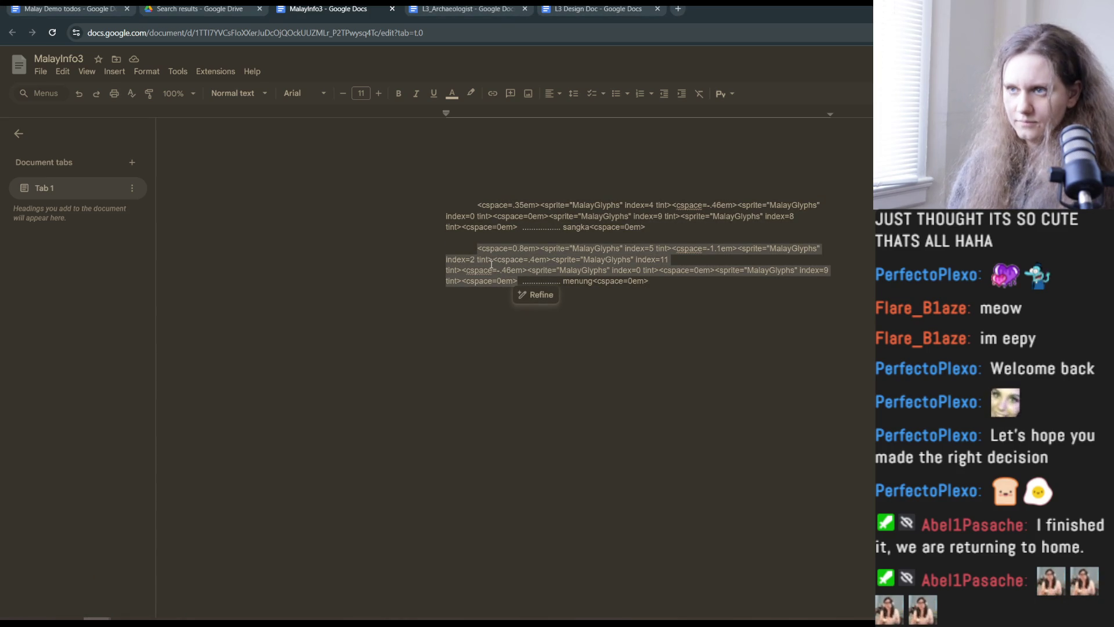
Back in PyCharm, select the start of the Menung entry's glyph markup.
{"action": "mouse_move", "coordinate": [232, 616]}
{"action": "left_click", "coordinate": [210, 569]}
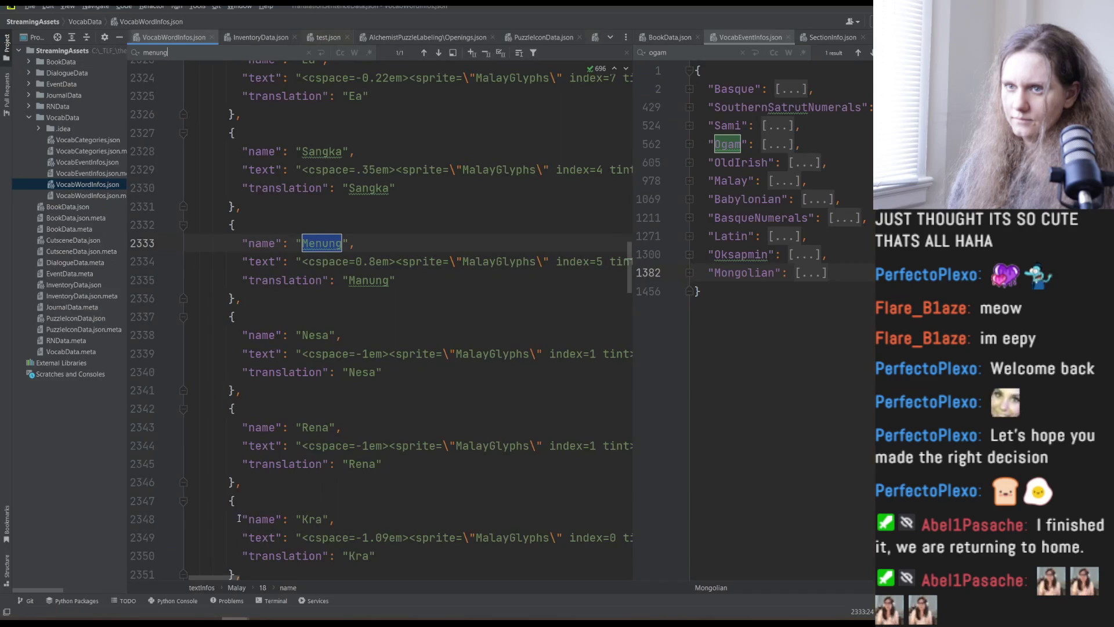
{"action": "left_click", "coordinate": [392, 312]}
{"action": "left_click_drag", "start_coordinate": [302, 261], "coordinate": [328, 261]}
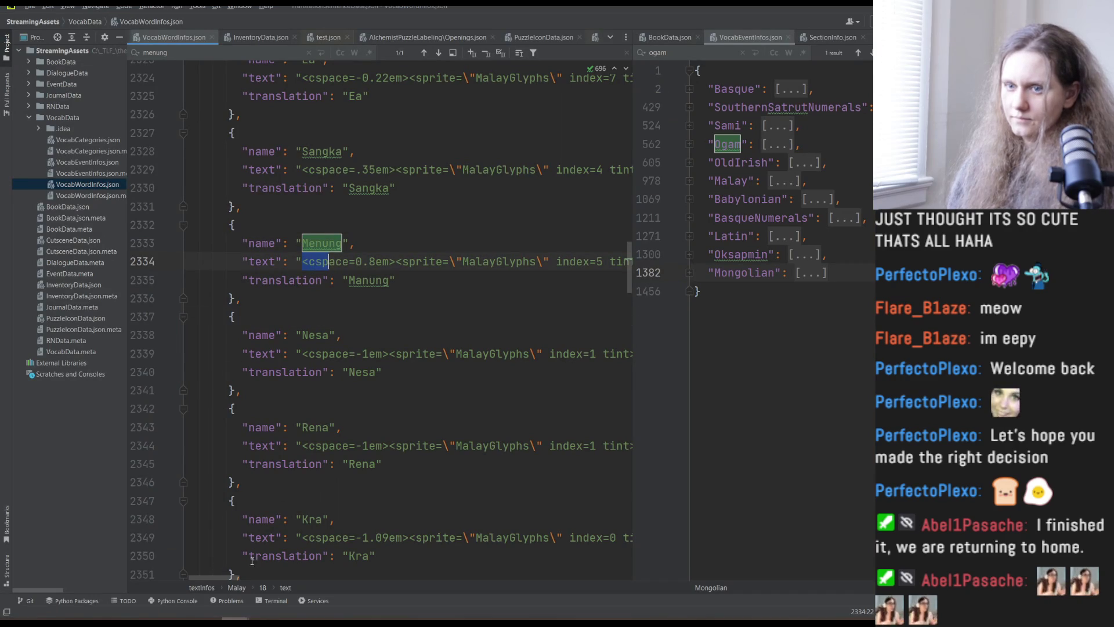
{"action": "left_click_drag", "start_coordinate": [220, 576], "coordinate": [398, 576]}
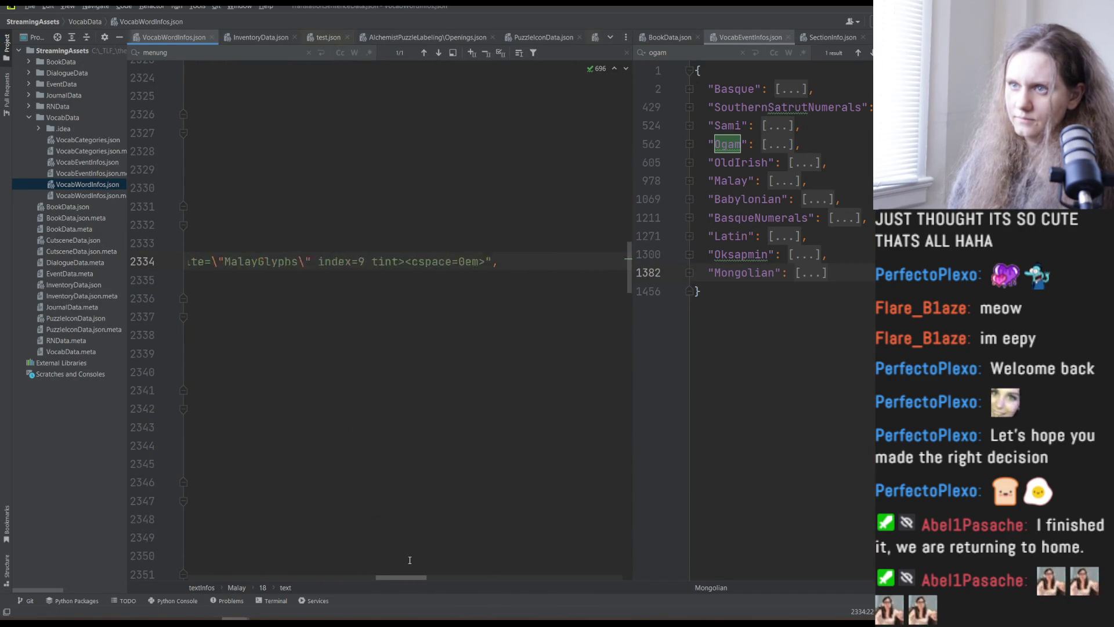
{"action": "left_click", "coordinate": [509, 262]}
{"action": "key", "text": "ctrl+w"}
{"action": "key", "text": "ctrl+w"}
{"action": "key", "text": "Escape"}
{"action": "left_click_drag", "start_coordinate": [405, 574], "coordinate": [206, 565]}
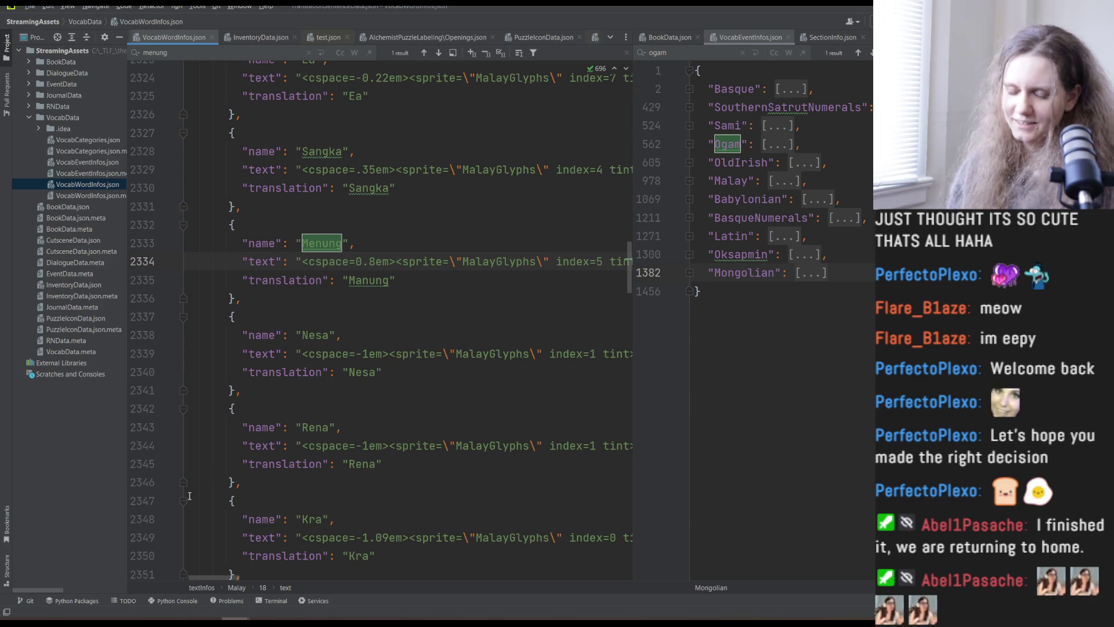
{"action": "mouse_move", "coordinate": [96, 619]}
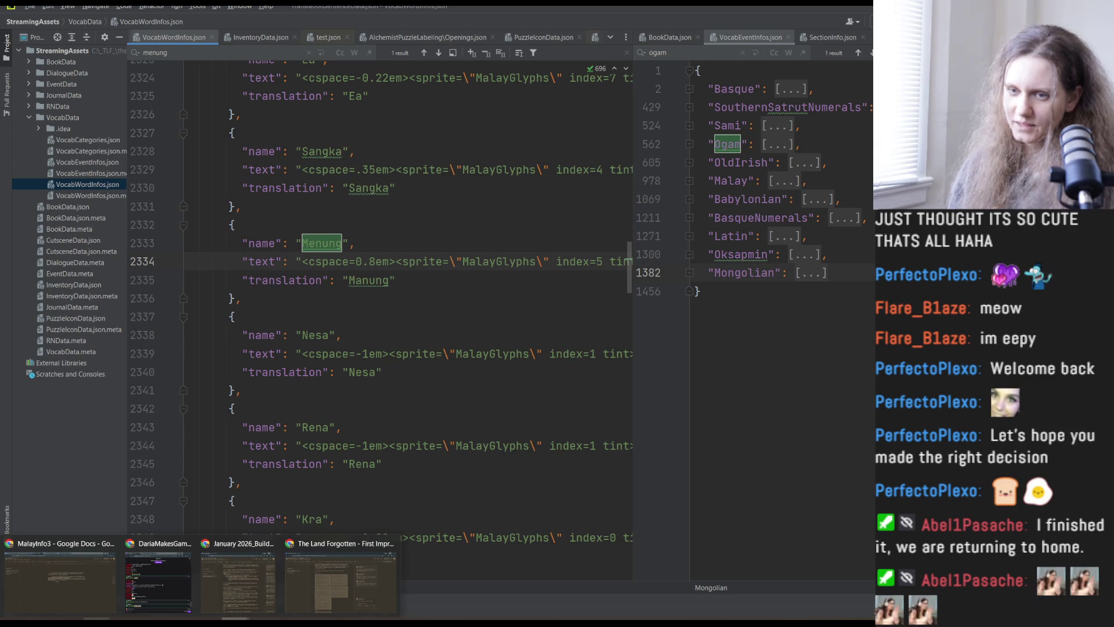
{"action": "left_click", "coordinate": [541, 596]}
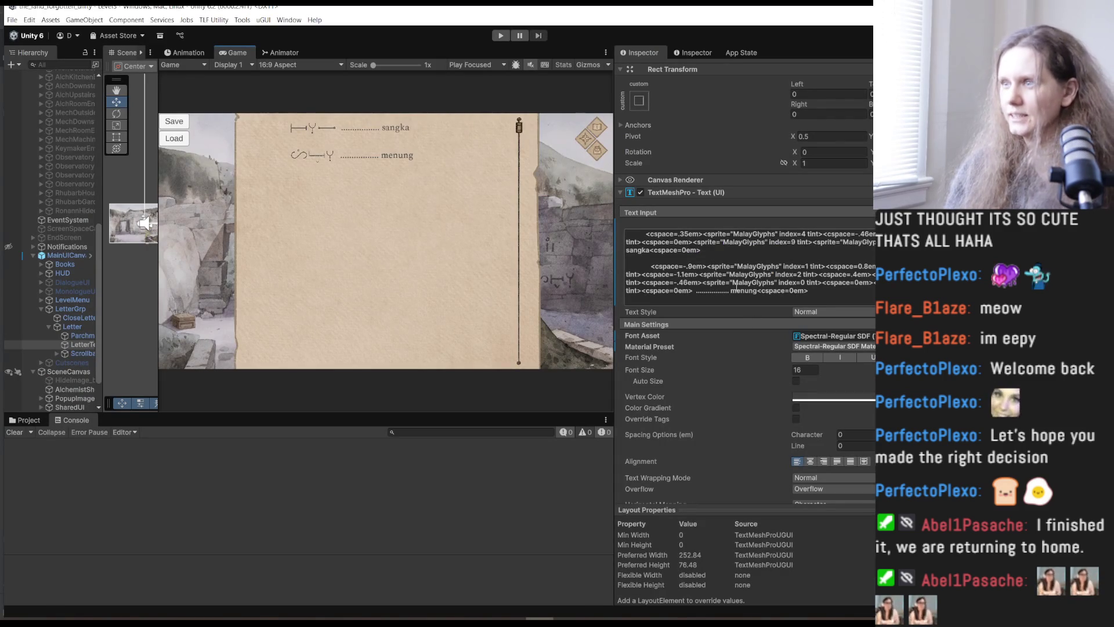
Select the start of the menung glyph markup and switch toward the MalayInfo3 document.
{"action": "left_click_drag", "start_coordinate": [651, 266], "coordinate": [692, 290]}
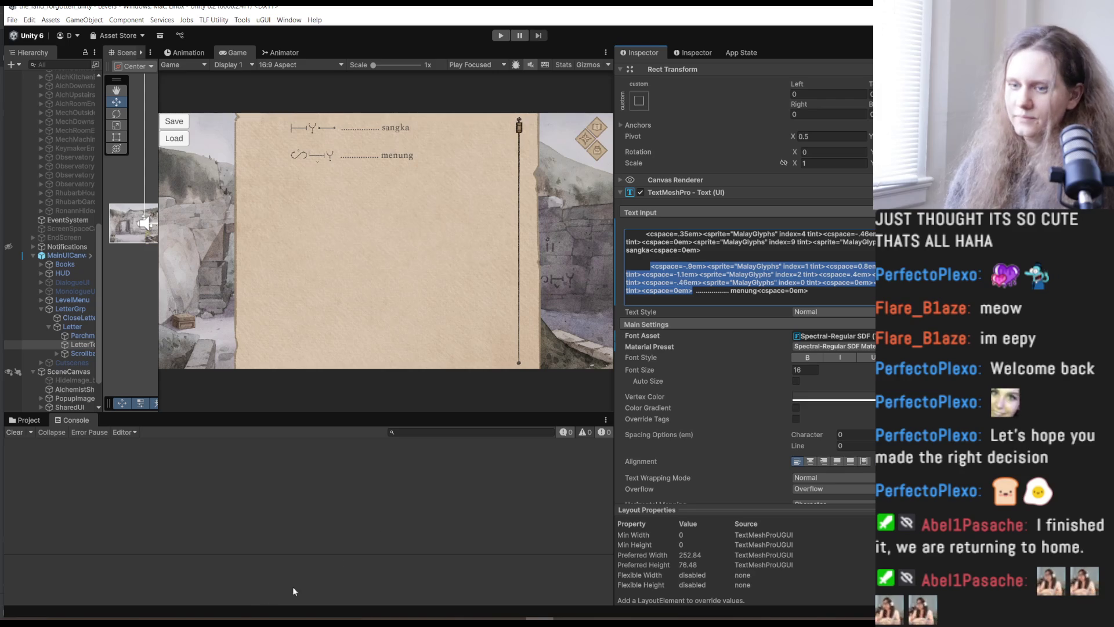
{"action": "left_click", "coordinate": [96, 619]}
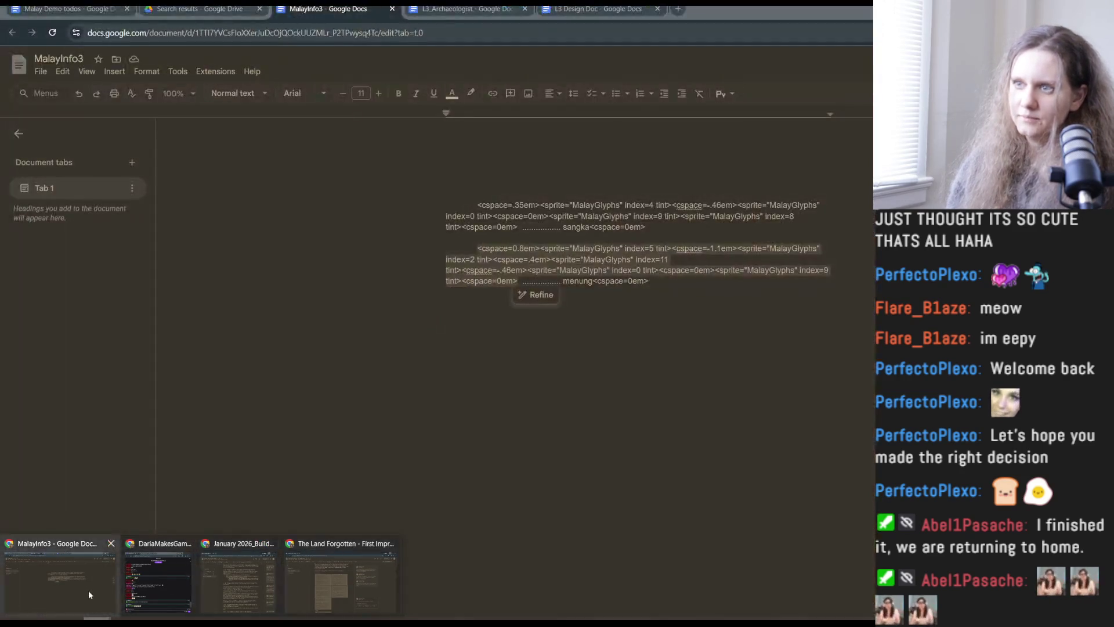
Replace the menung paragraph in MalayInfo3 with the copied glyphs.
{"action": "left_click", "coordinate": [88, 590]}
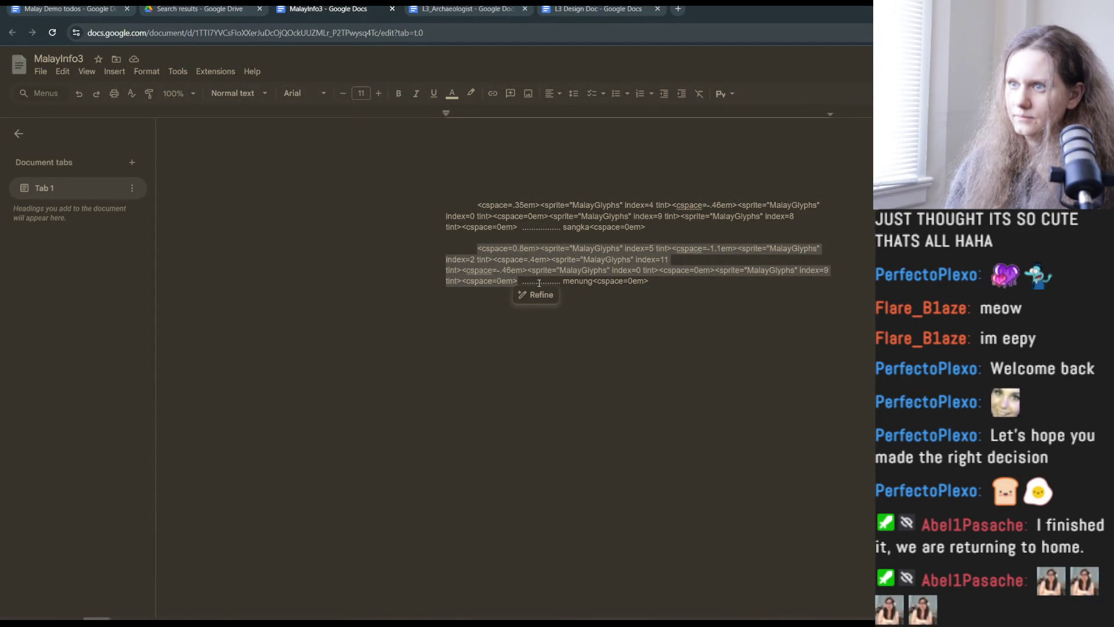
{"action": "left_click", "coordinate": [515, 282]}
{"action": "triple_click", "coordinate": [515, 282]}
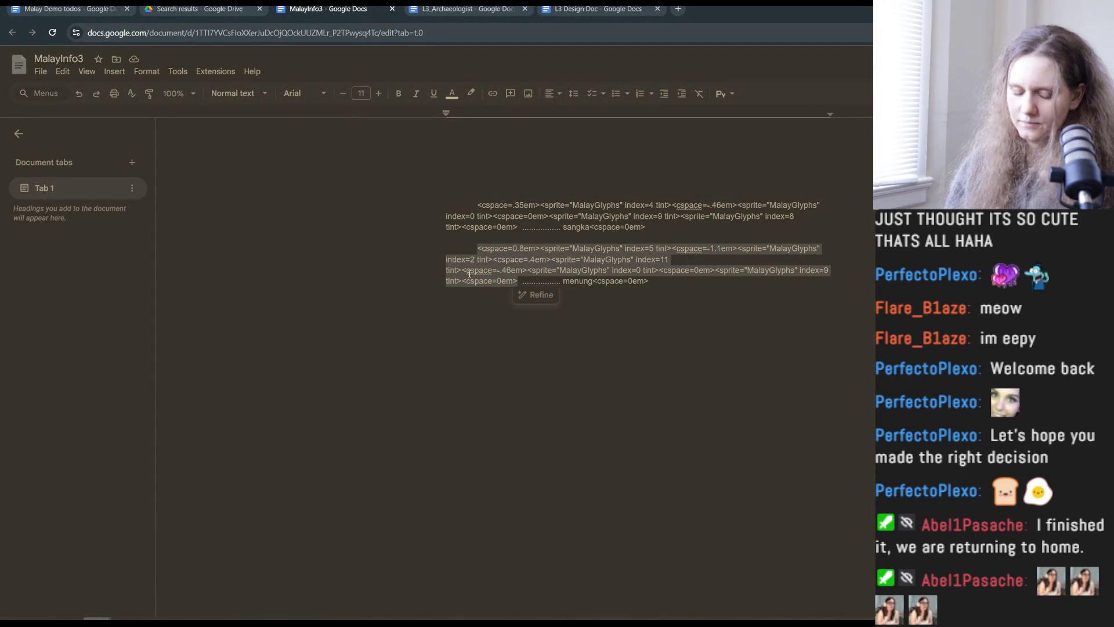
{"action": "key", "text": "ctrl+v"}
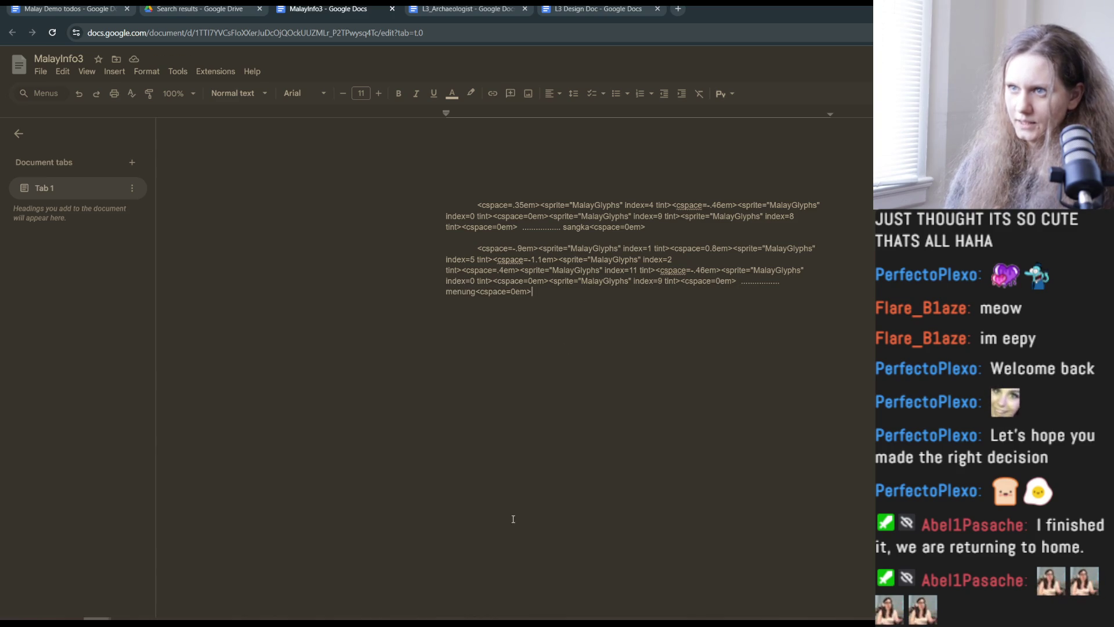
Select all of the letter's glyph text in Unity, then select the glyph text in MalayInfo3.
{"action": "left_click", "coordinate": [539, 618]}
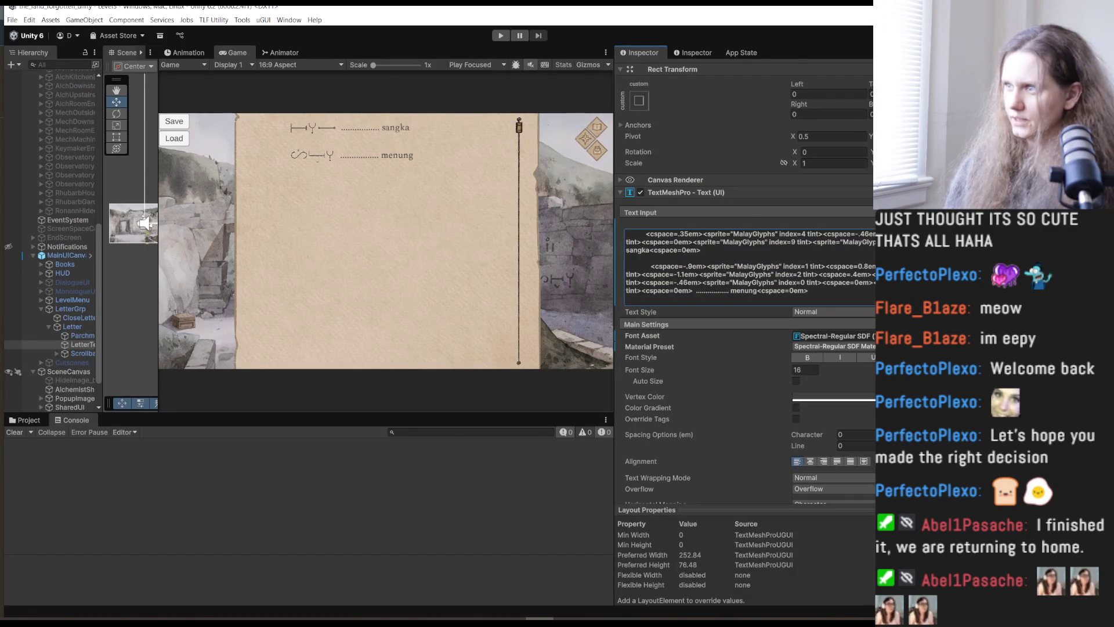
{"action": "key", "text": "ctrl+a"}
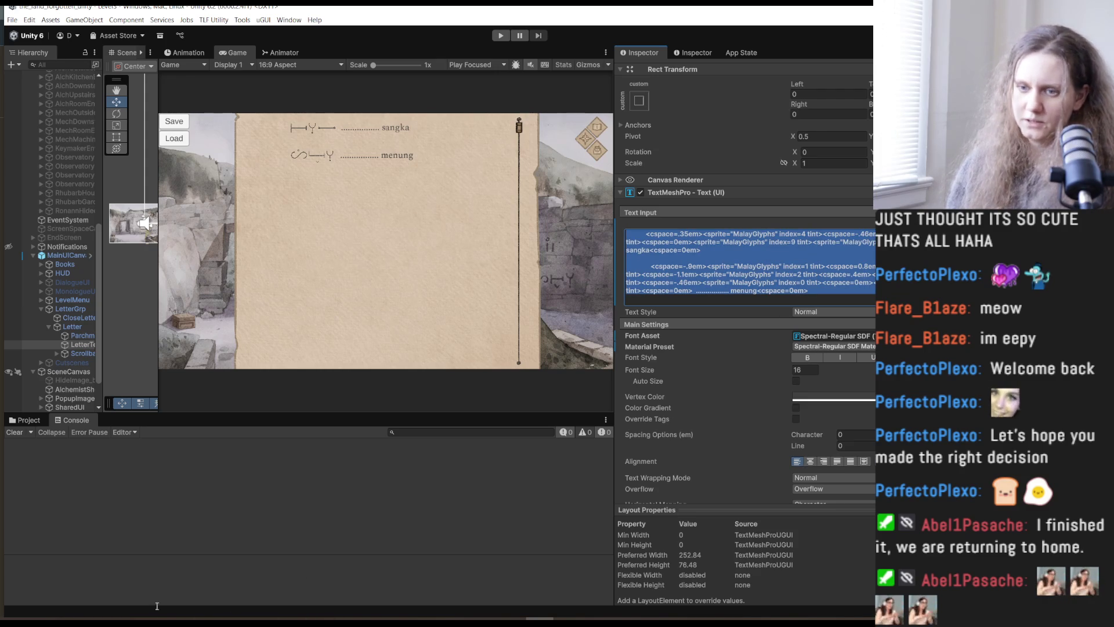
{"action": "left_click", "coordinate": [114, 615]}
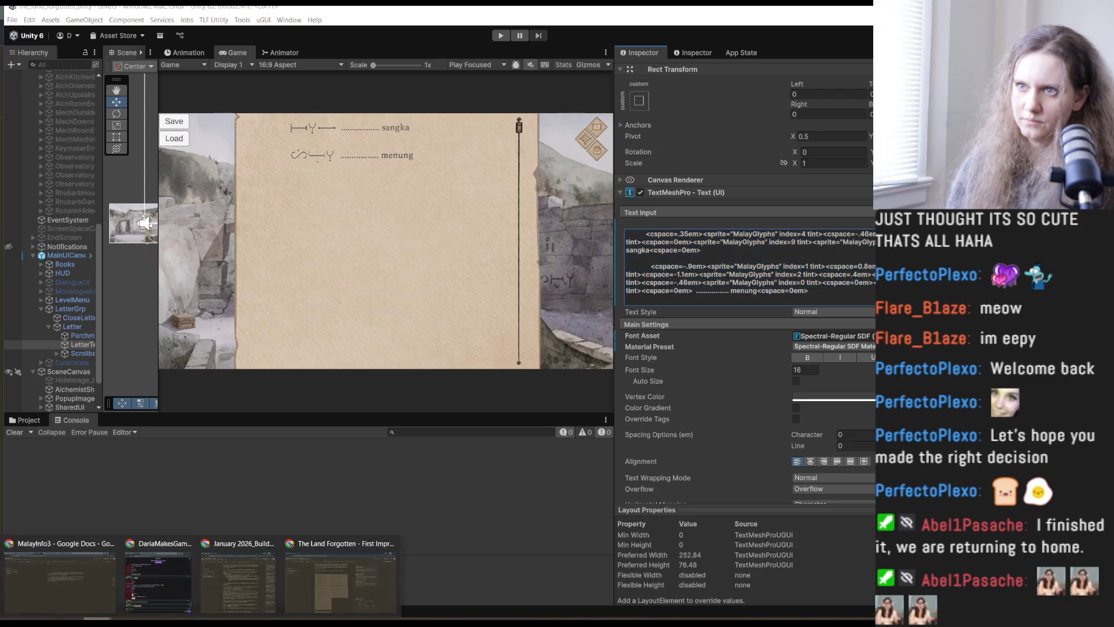
{"action": "left_click", "coordinate": [59, 580]}
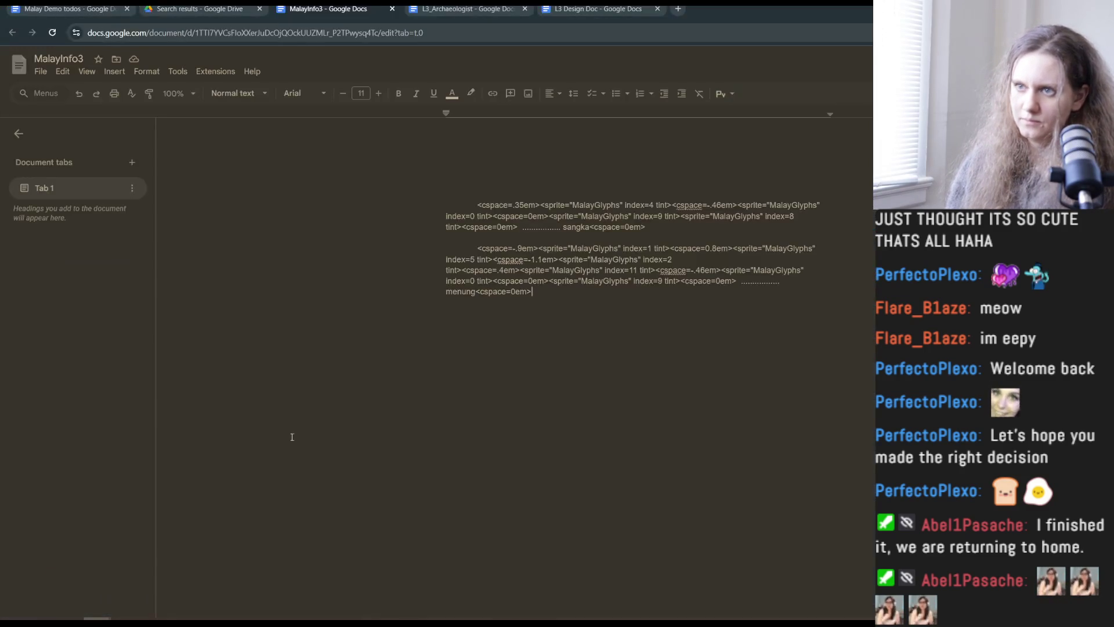
{"action": "left_click_drag", "start_coordinate": [566, 295], "coordinate": [415, 186]}
{"action": "key", "text": "ctrl+c"}
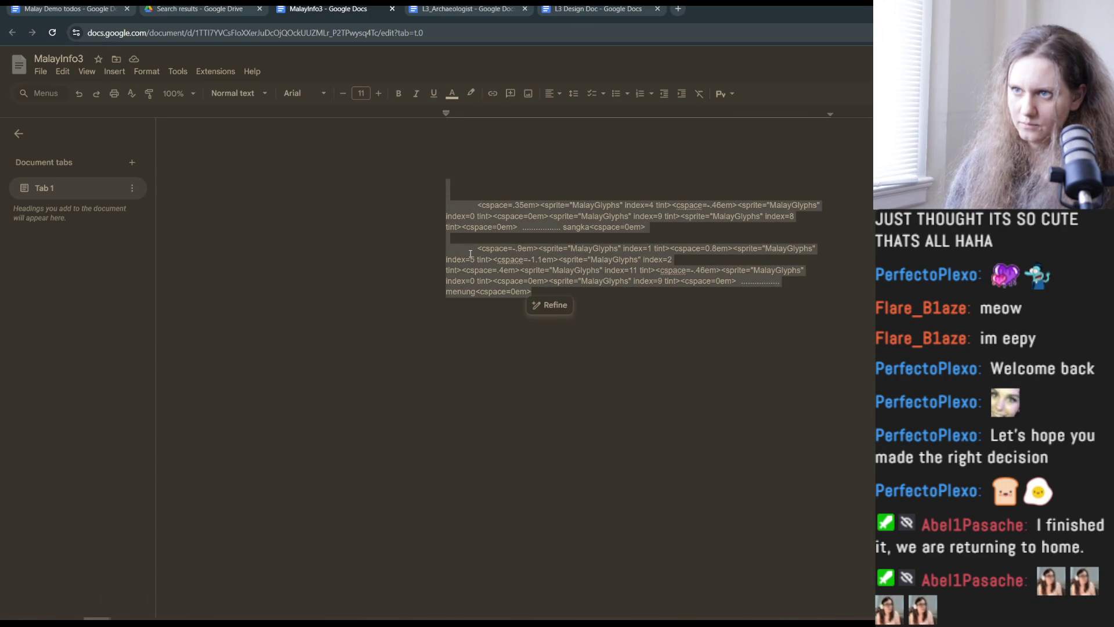
{"action": "left_click", "coordinate": [468, 289]}
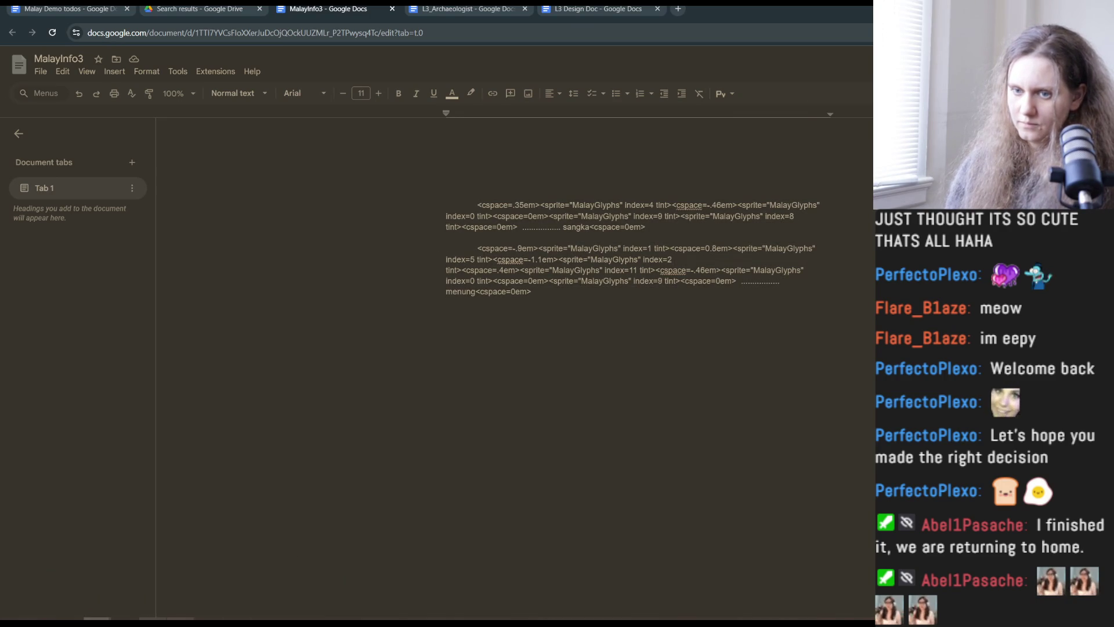
Copy the letter's full glyph text from Unity and paste it over both MalayInfo3 glyph paragraphs.
{"action": "left_click", "coordinate": [540, 615]}
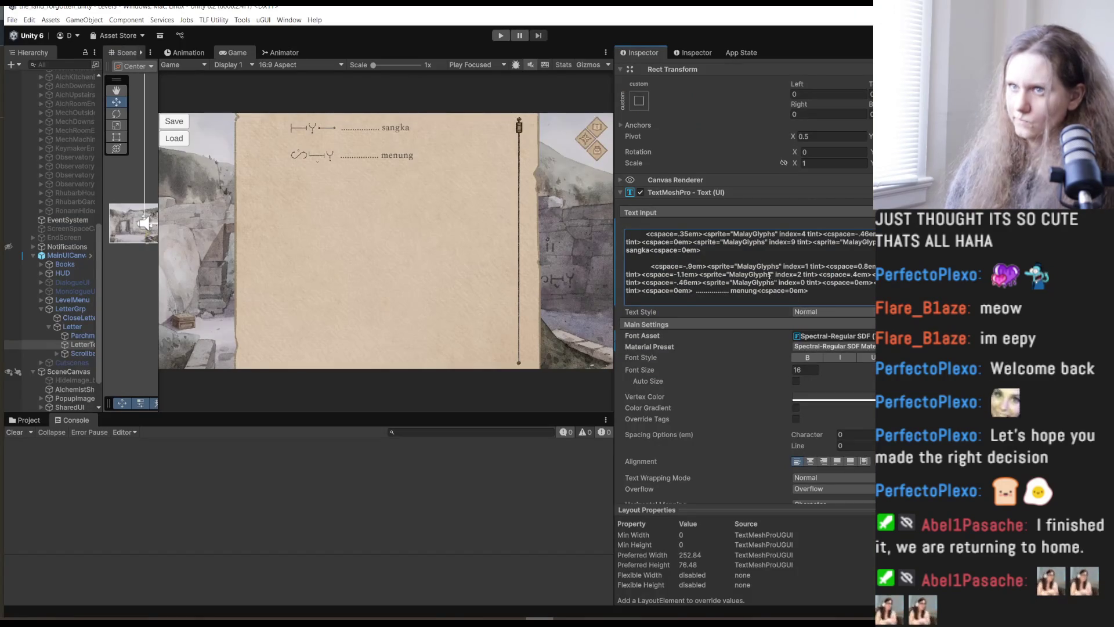
{"action": "scroll", "coordinate": [770, 277], "scroll_direction": "up", "scroll_amount": 2}
{"action": "left_click", "coordinate": [822, 326]}
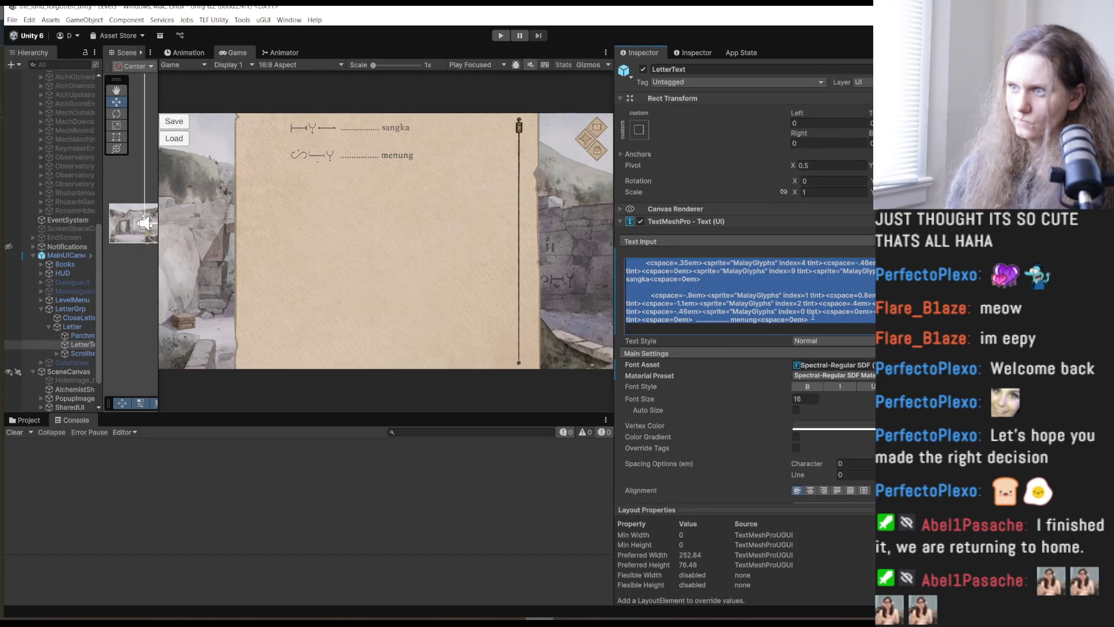
{"action": "mouse_move", "coordinate": [131, 616]}
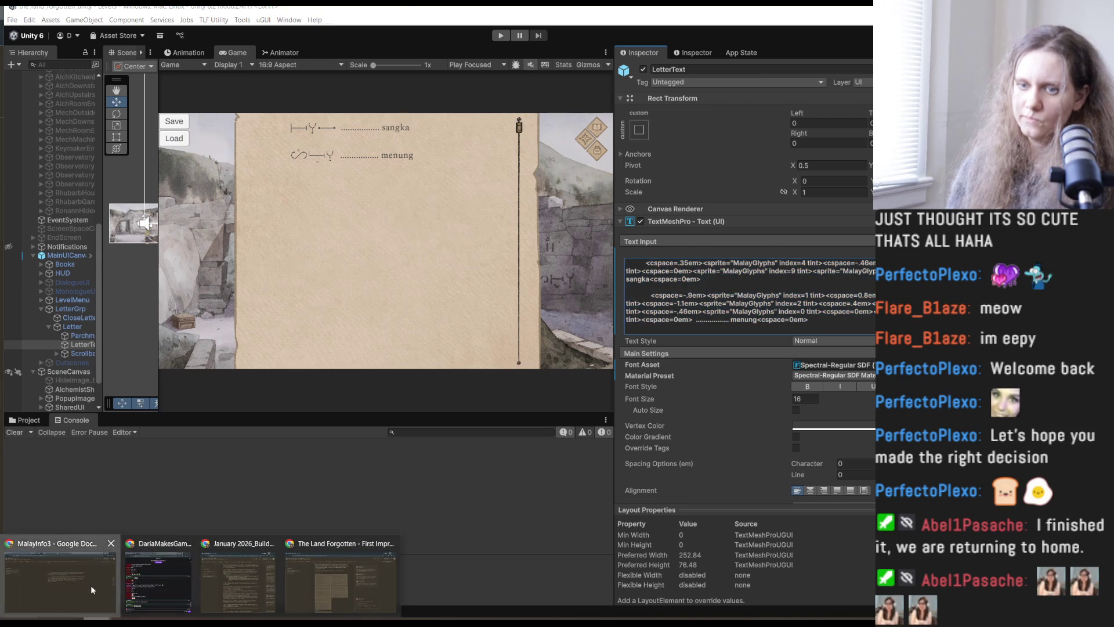
{"action": "left_click", "coordinate": [93, 590]}
{"action": "mouse_move", "coordinate": [538, 292]}
{"action": "left_mouse_down"}
{"action": "mouse_move", "coordinate": [410, 224]}
{"action": "mouse_move", "coordinate": [413, 209]}
{"action": "left_mouse_up"}
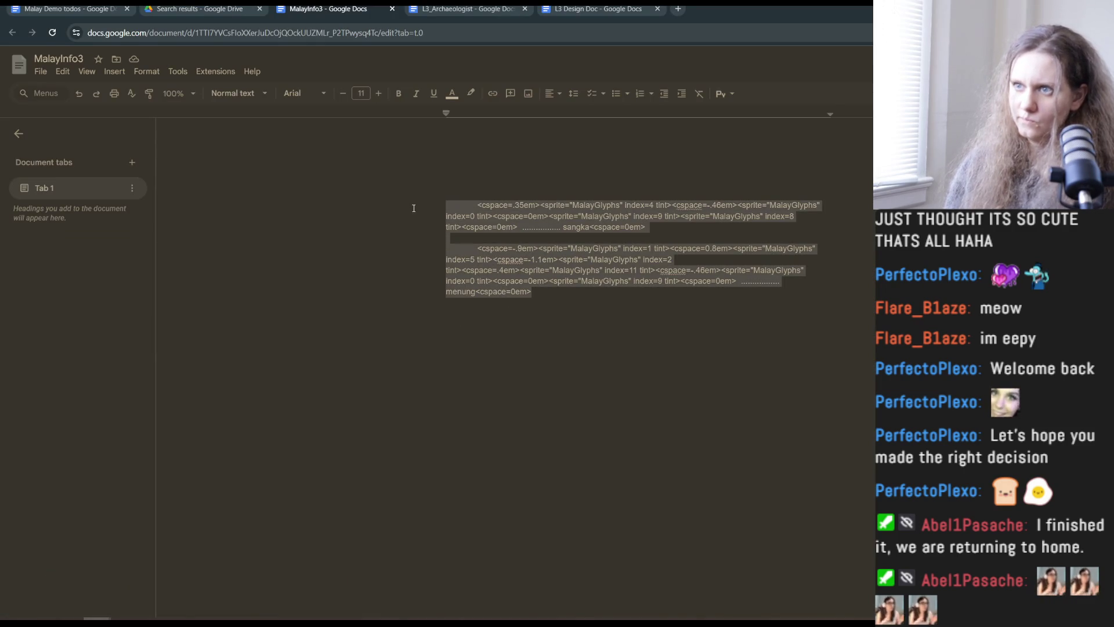
{"action": "key", "text": "ctrl+v"}
{"action": "left_click", "coordinate": [549, 295]}
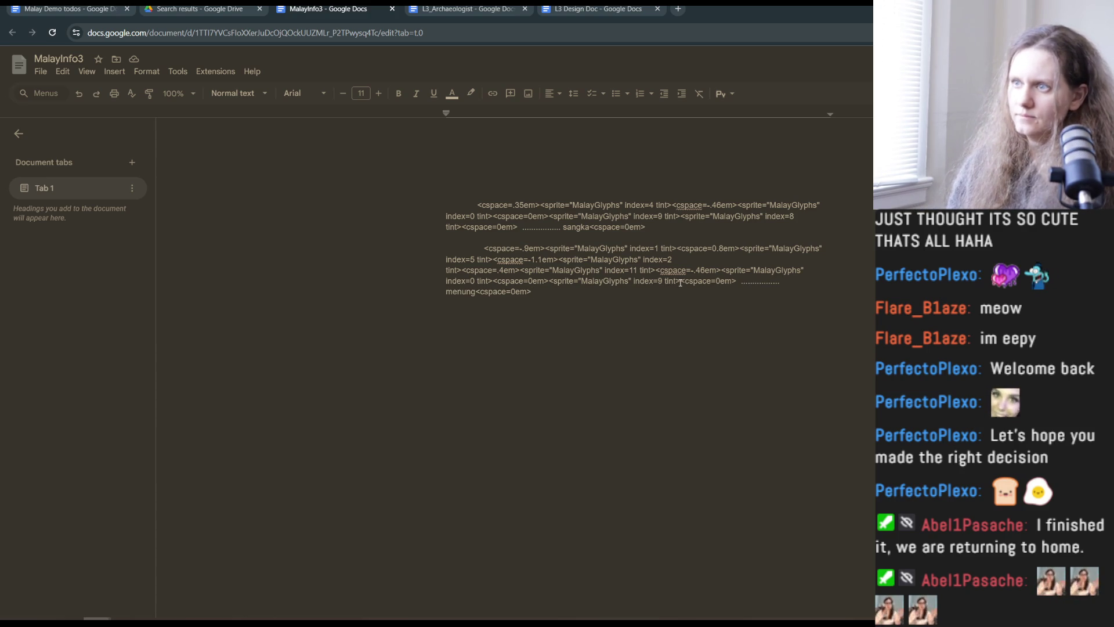
Select the new menung paragraph, opening with an index=1 glyph at -.9em spacing, for copying.
{"action": "mouse_move", "coordinate": [738, 283]}
{"action": "left_mouse_down"}
{"action": "mouse_move", "coordinate": [600, 282]}
{"action": "mouse_move", "coordinate": [482, 250]}
{"action": "left_mouse_up"}
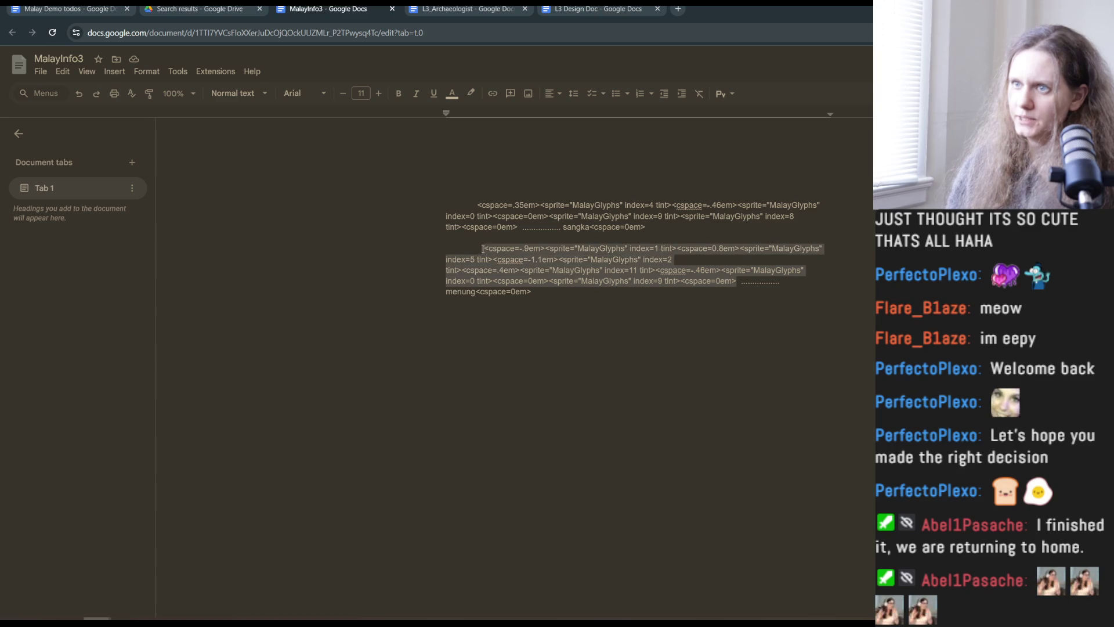
{"action": "left_click", "coordinate": [521, 270]}
{"action": "mouse_move", "coordinate": [738, 281]}
{"action": "left_mouse_down"}
{"action": "mouse_move", "coordinate": [458, 259]}
{"action": "mouse_move", "coordinate": [487, 249]}
{"action": "left_mouse_up"}
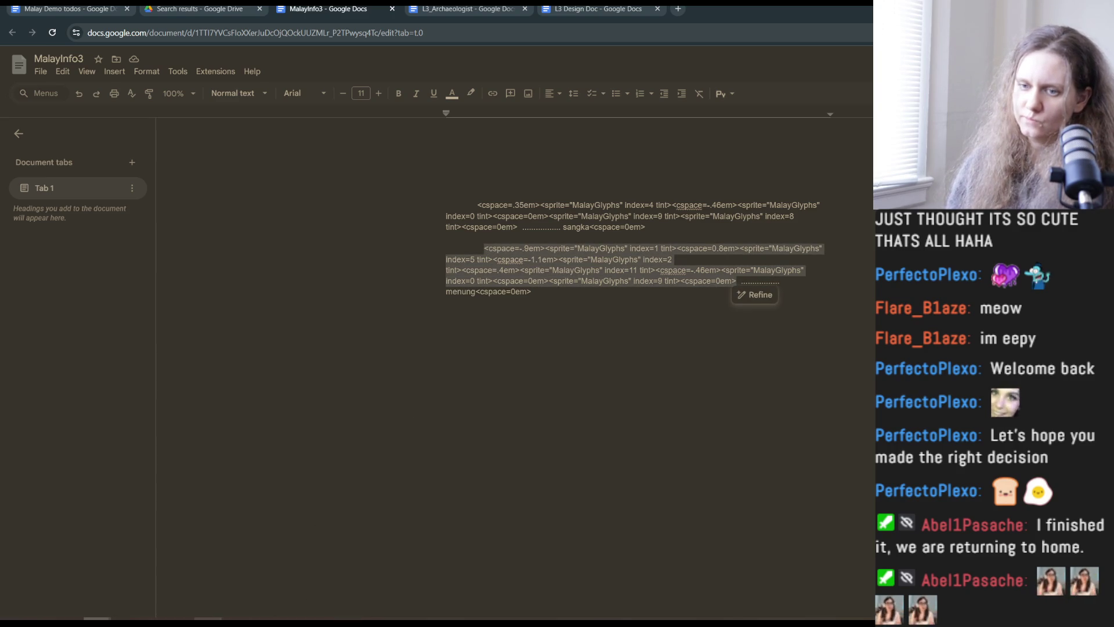
{"action": "mouse_move", "coordinate": [235, 618]}
{"action": "left_click", "coordinate": [217, 585]}
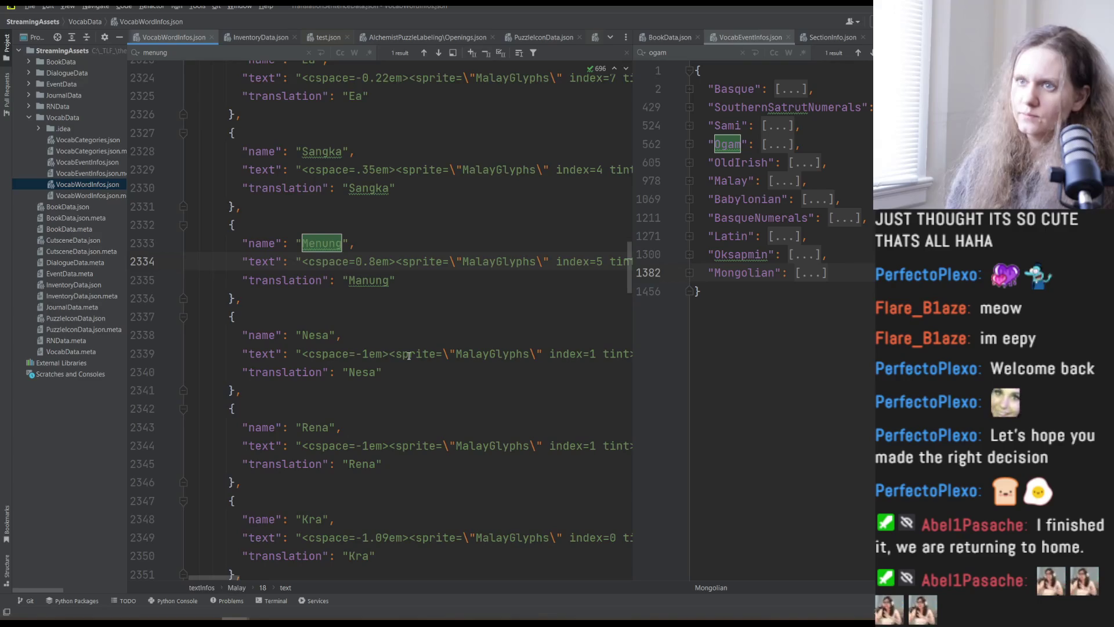
Collapse the split view so VocabWordInfos.json fills the editor, selecting the Menung glyph string.
{"action": "left_click_drag", "start_coordinate": [302, 261], "coordinate": [369, 262]}
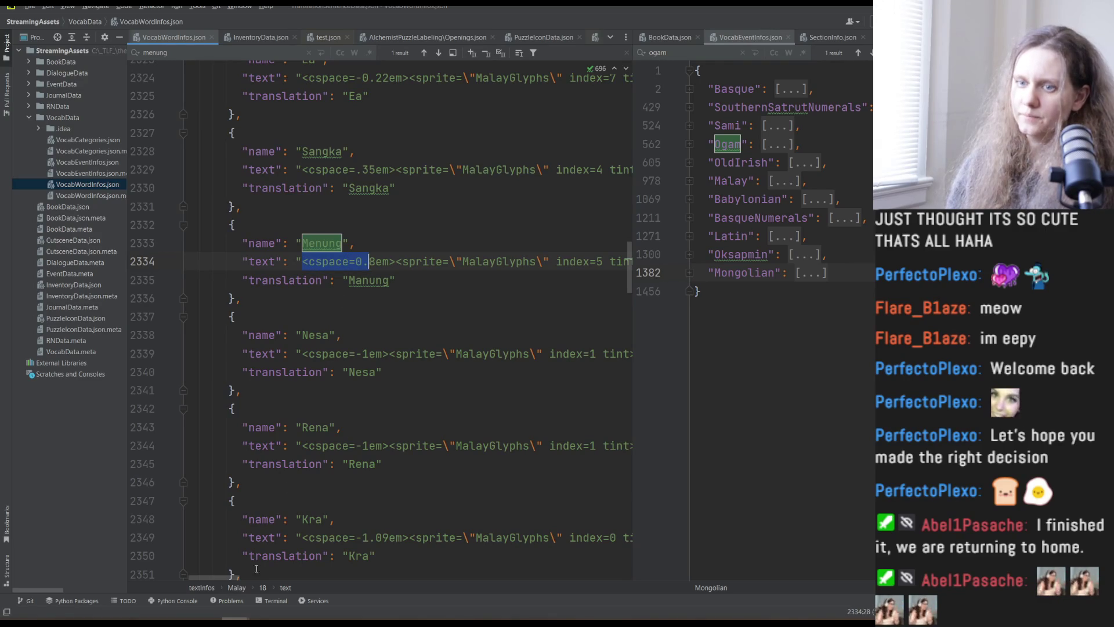
{"action": "left_click_drag", "start_coordinate": [223, 576], "coordinate": [245, 581]}
{"action": "left_click_drag", "start_coordinate": [638, 339], "coordinate": [873, 348]}
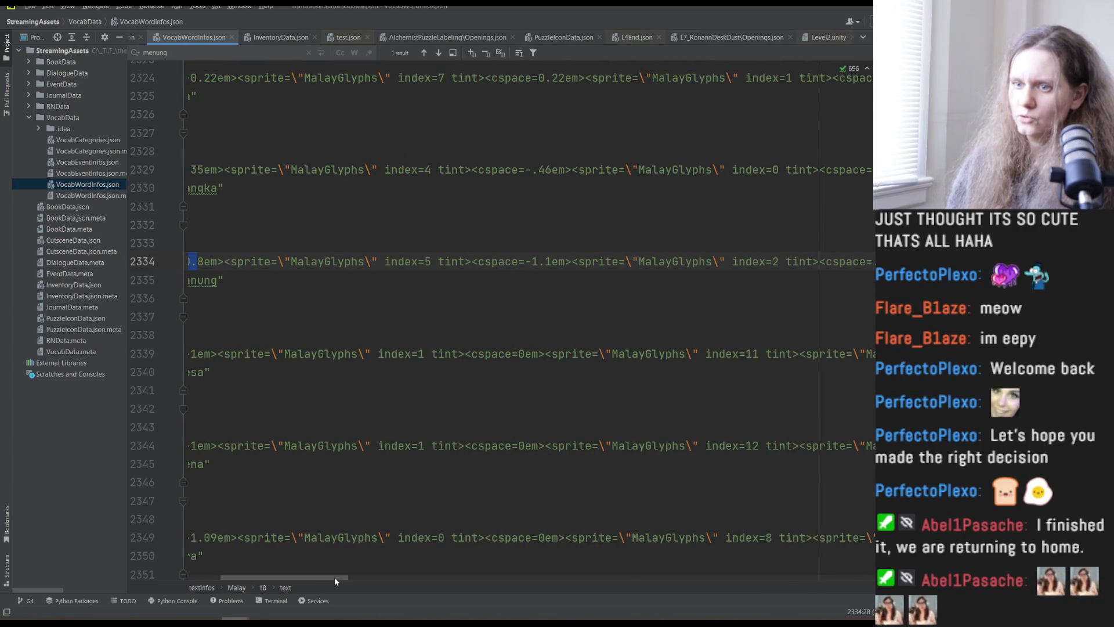
{"action": "left_click_drag", "start_coordinate": [334, 577], "coordinate": [299, 579]}
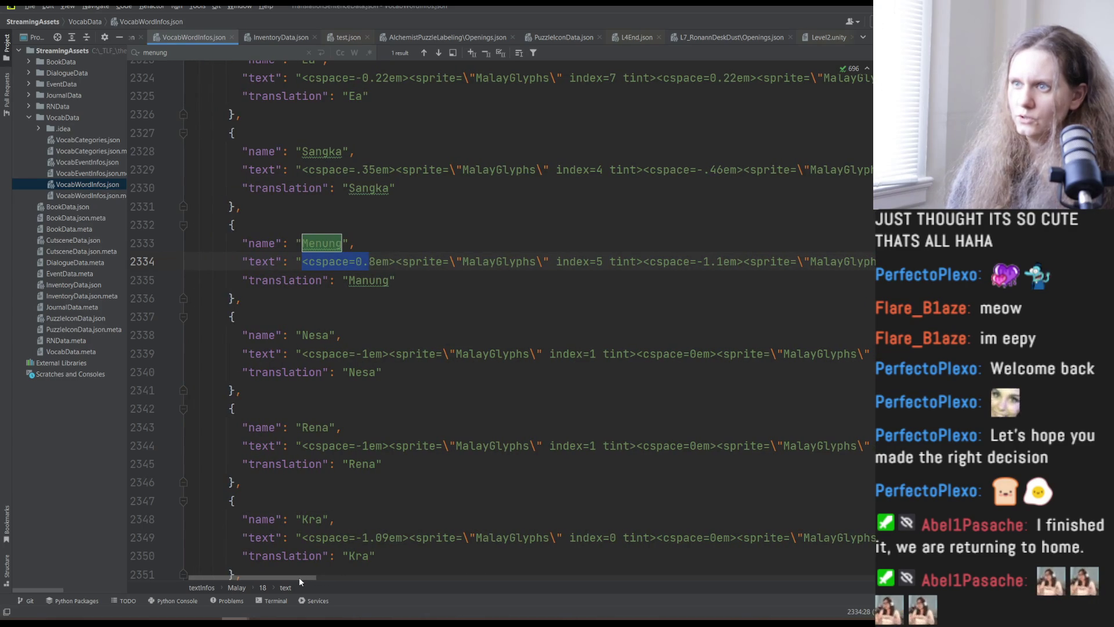
{"action": "left_click_drag", "start_coordinate": [302, 580], "coordinate": [562, 579]}
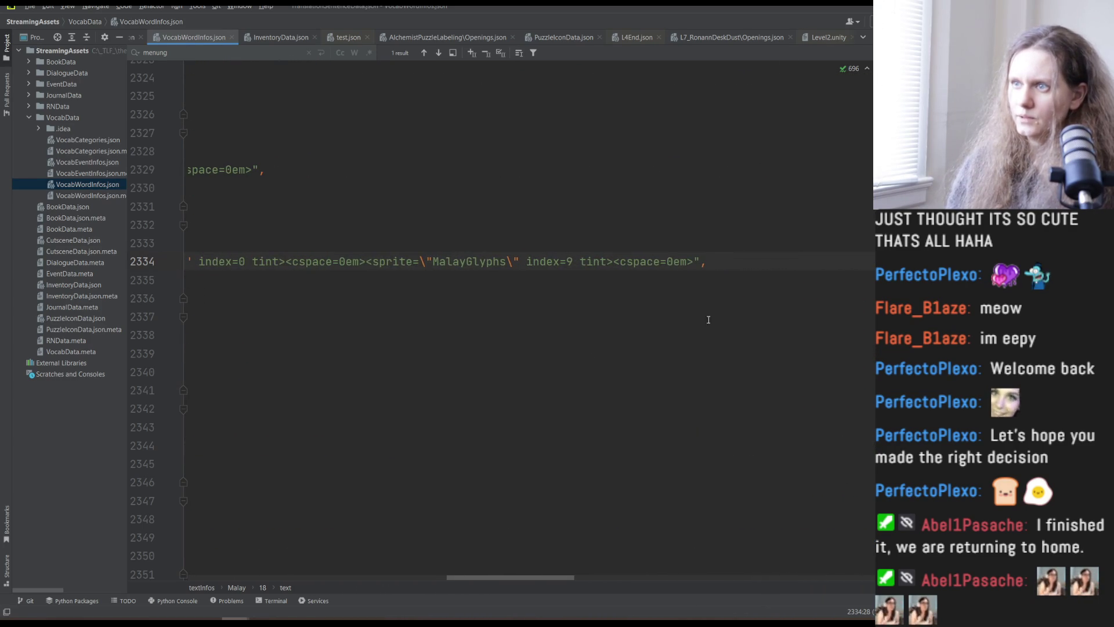
Paste the new glyph text over line 2334, undo it, then reselect and paste again.
{"action": "key", "text": "ctrl+w"}
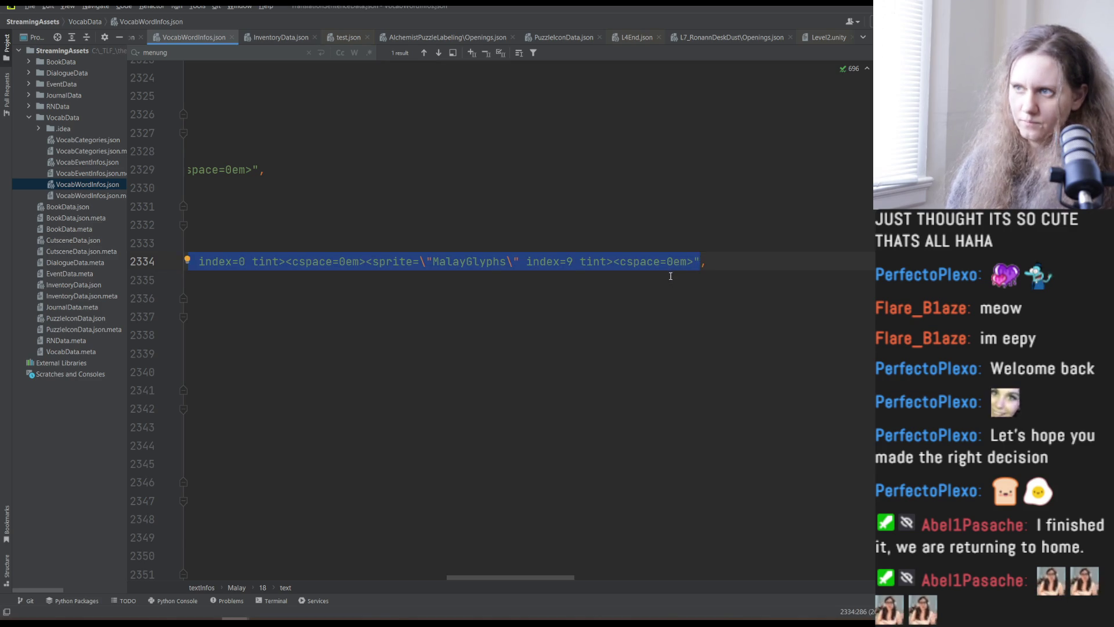
{"action": "key", "text": "ctrl+v"}
{"action": "key", "text": "ctrl+z"}
{"action": "key", "text": "ctrl+z"}
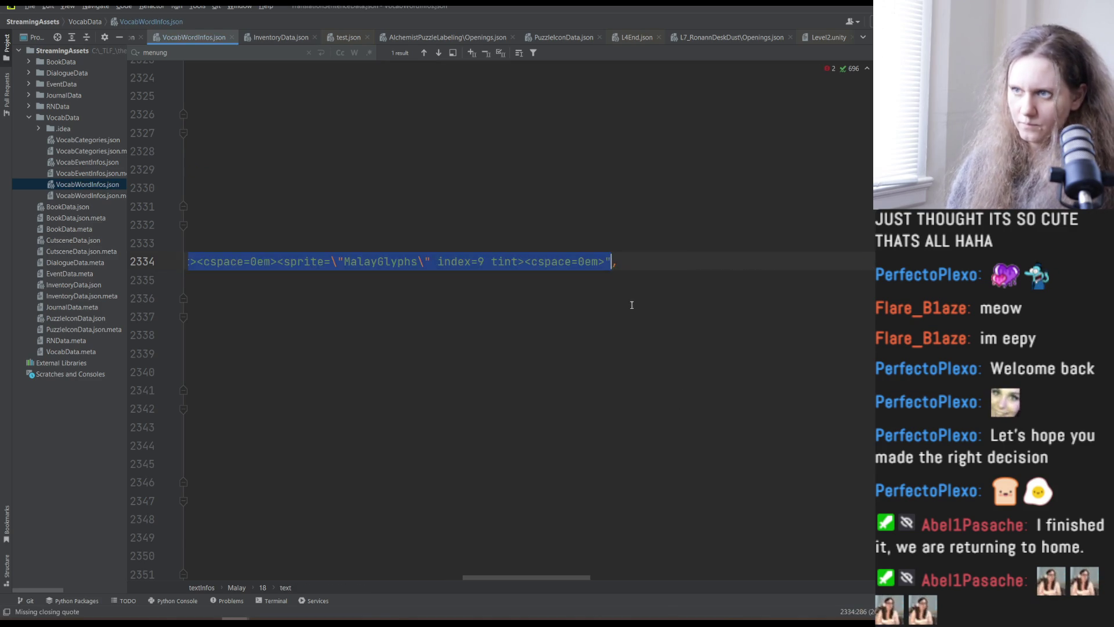
{"action": "left_click", "coordinate": [615, 268]}
{"action": "key", "text": "ctrl+shift+Left"}
{"action": "key", "text": "ctrl+shift+Left"}
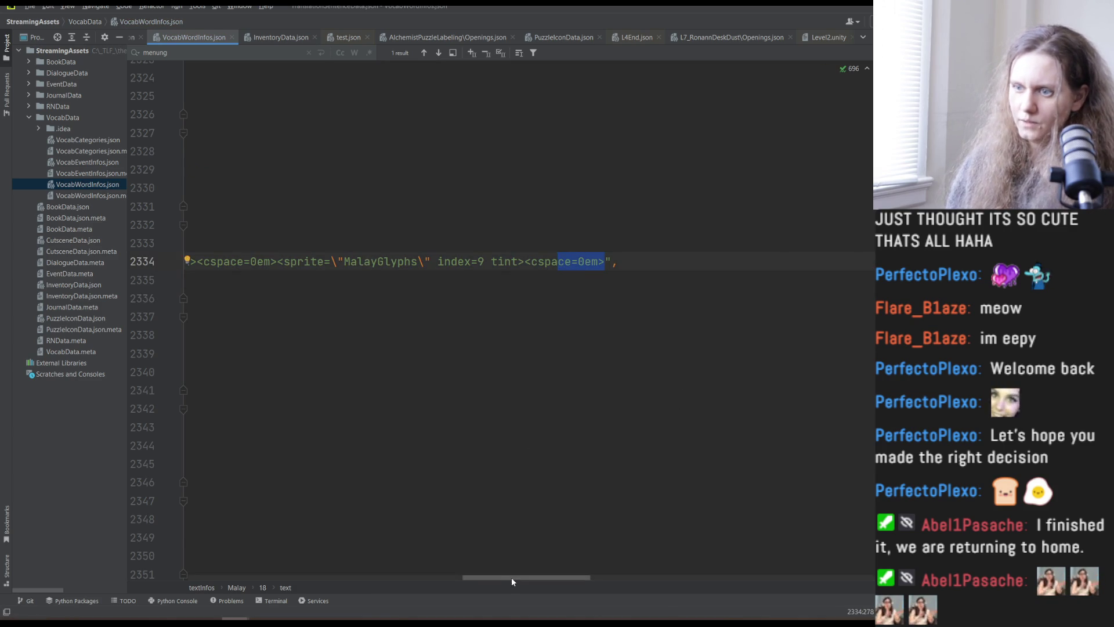
{"action": "left_click_drag", "start_coordinate": [511, 576], "coordinate": [235, 576]}
{"action": "left_click", "coordinate": [304, 261], "text": "shift"}
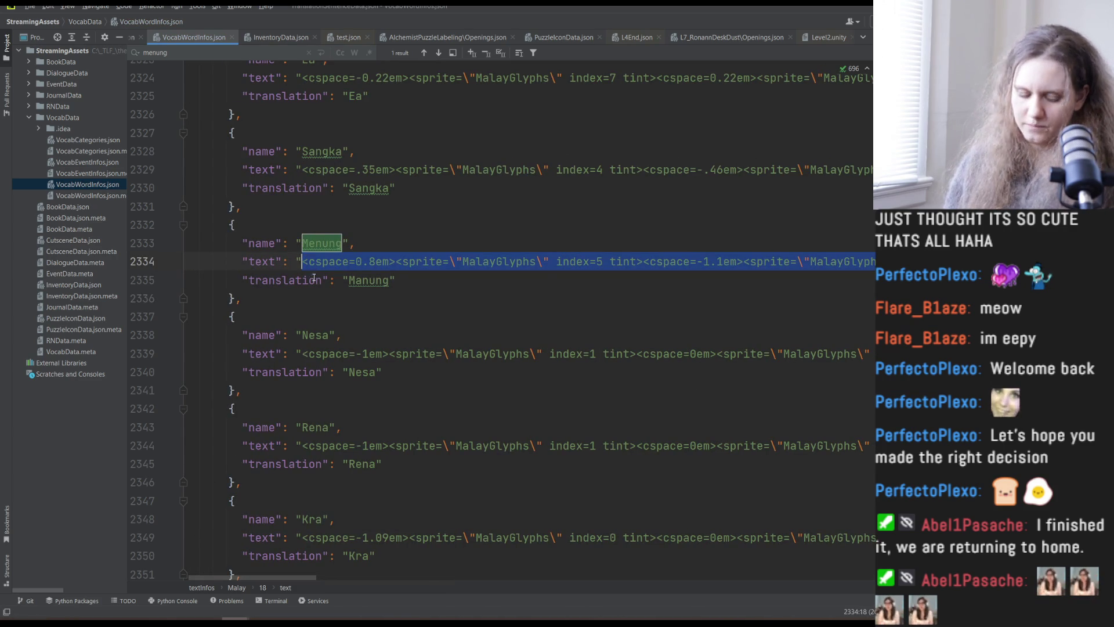
{"action": "key", "text": "ctrl+v"}
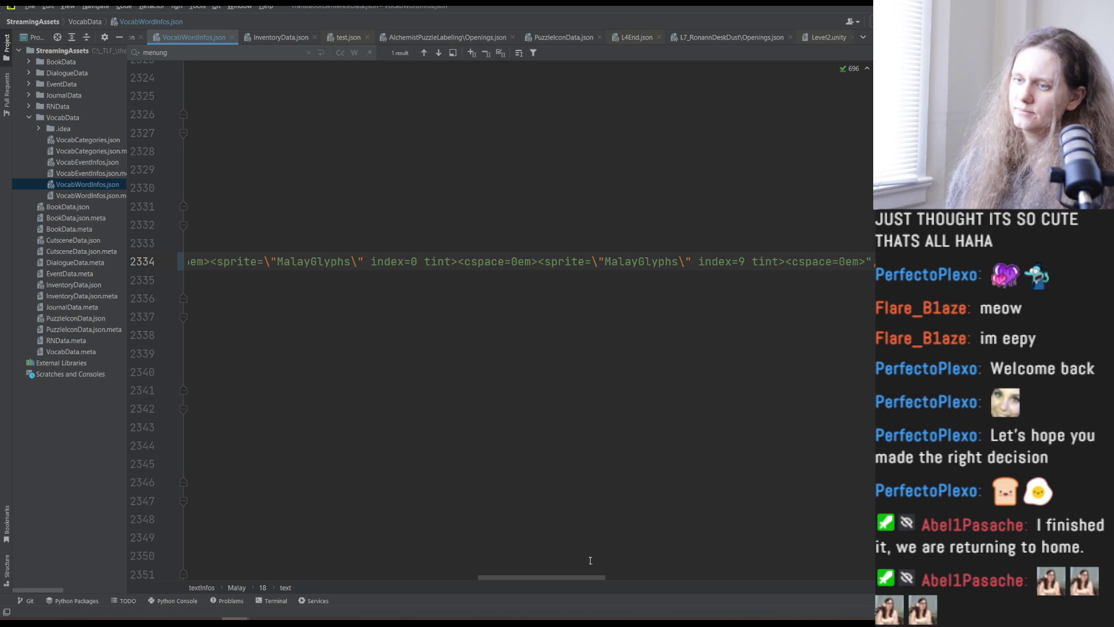
Review the Menung entry, place the caret after the Manung translation, and go to Unity.
{"action": "mouse_move", "coordinate": [586, 577]}
{"action": "left_mouse_down"}
{"action": "mouse_move", "coordinate": [681, 586]}
{"action": "mouse_move", "coordinate": [290, 549]}
{"action": "left_mouse_up"}
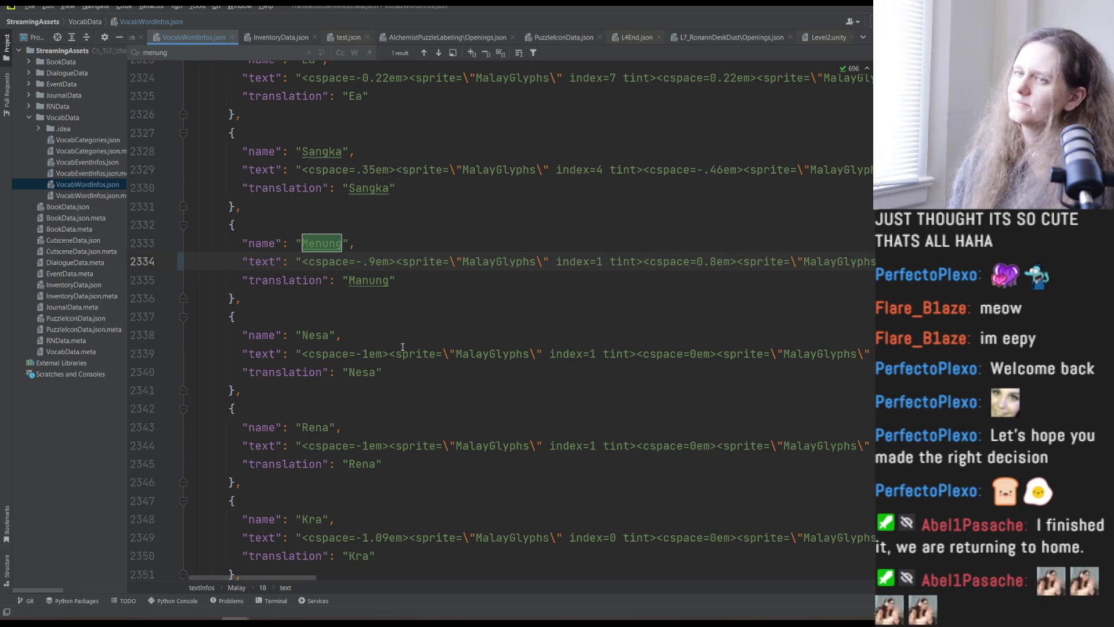
{"action": "scroll", "coordinate": [503, 320], "scroll_direction": "up", "scroll_amount": 1}
{"action": "scroll", "coordinate": [504, 320], "scroll_direction": "down", "scroll_amount": 2}
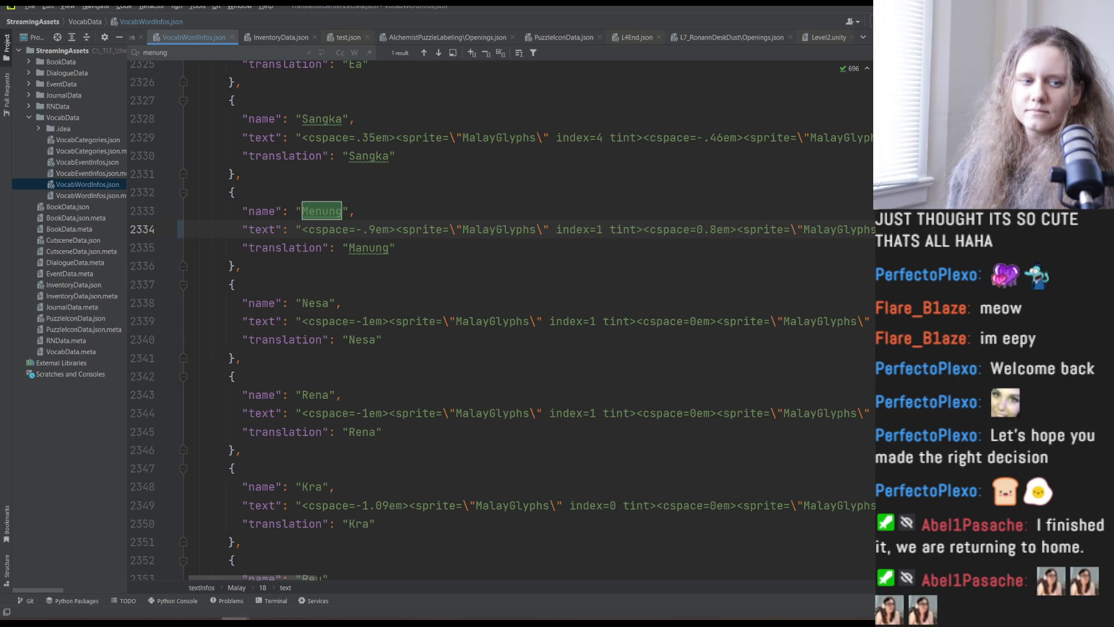
{"action": "left_click", "coordinate": [433, 250]}
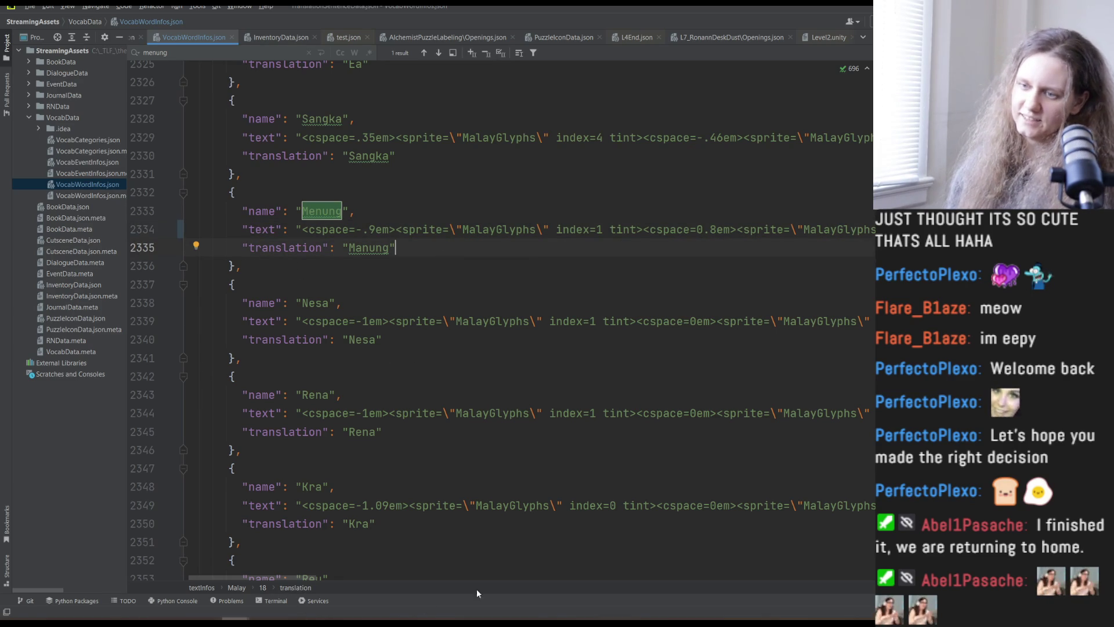
{"action": "key", "text": "alt+Tab"}
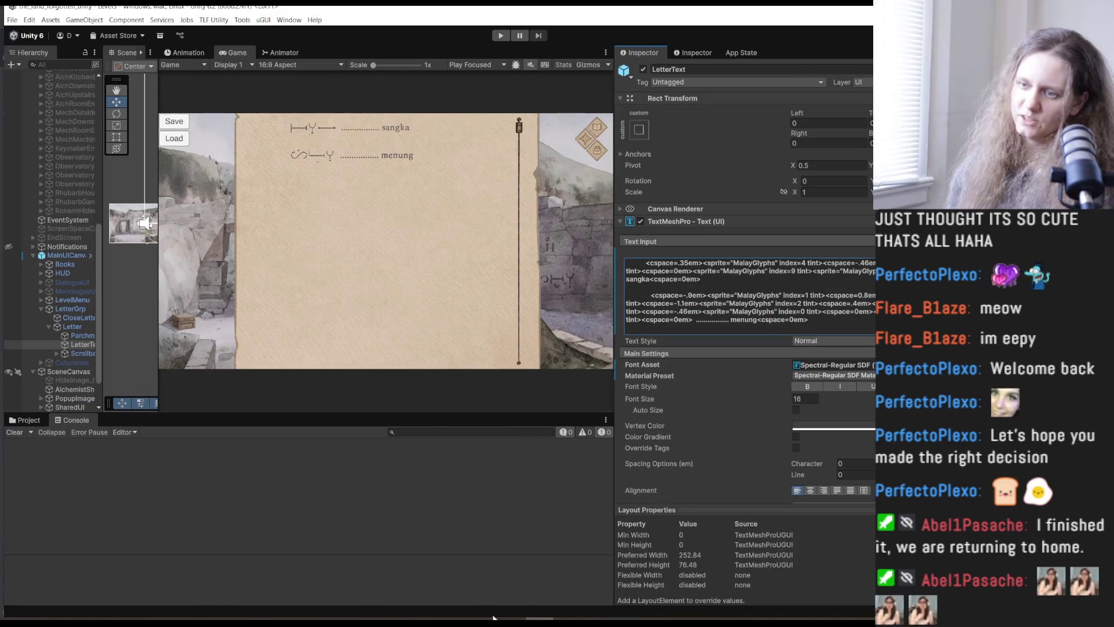
Run text_conversion.py -books -update in Command Prompt to fetch files from gdocs.
{"action": "left_click", "coordinate": [262, 618]}
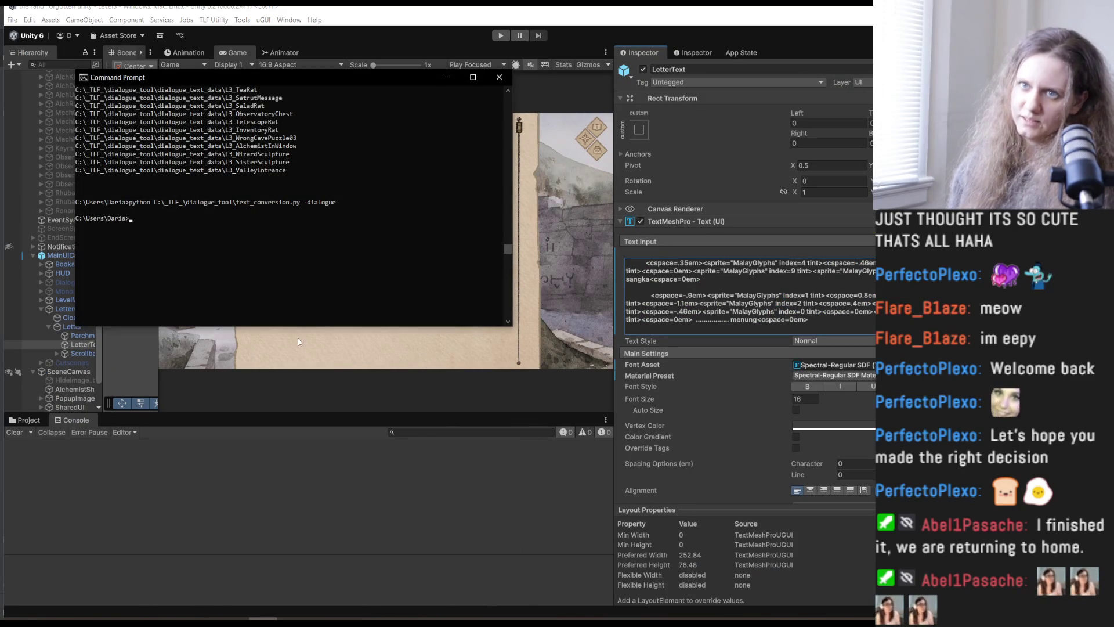
{"action": "key", "text": "Up"}
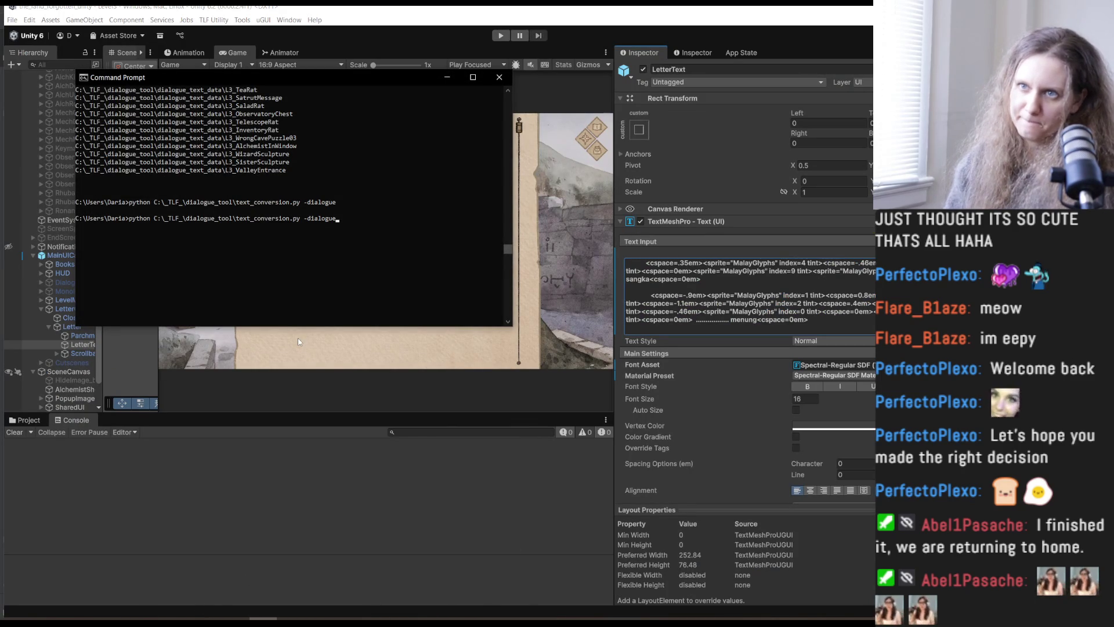
{"action": "key", "text": "BackSpace"}
{"action": "key", "text": "BackSpace"}
{"action": "key", "text": "BackSpace"}
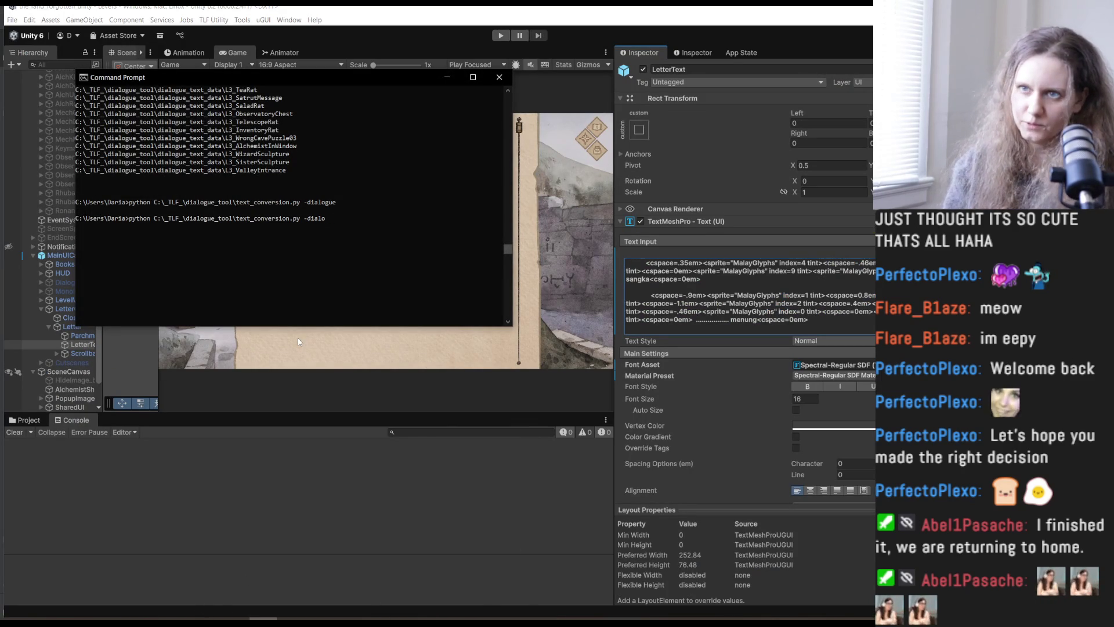
{"action": "type", "text": "books -"}
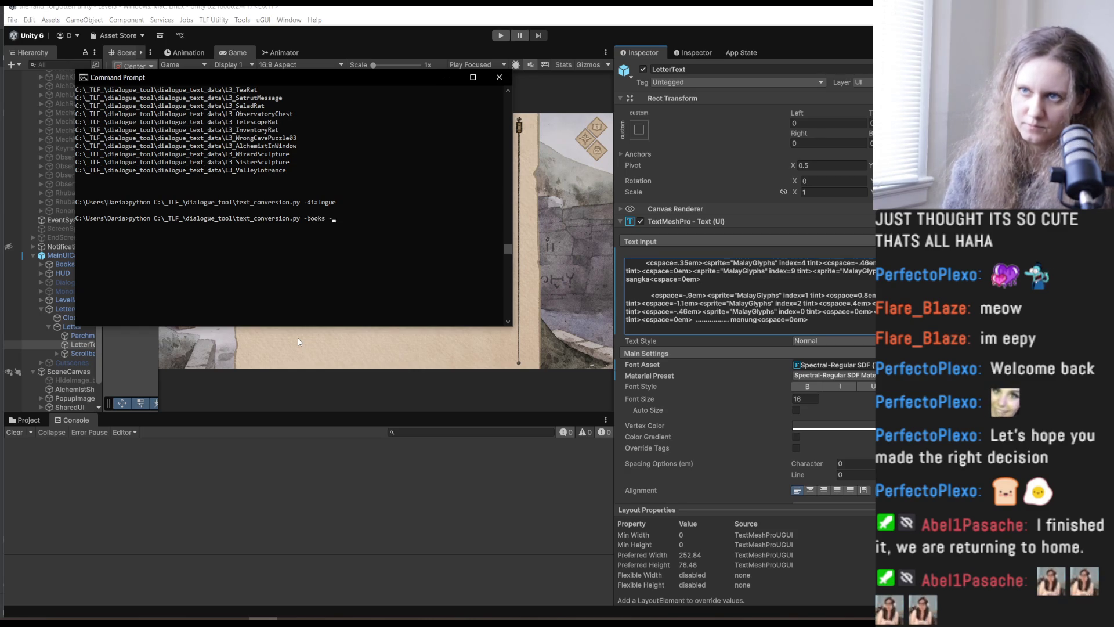
{"action": "type", "text": "update"}
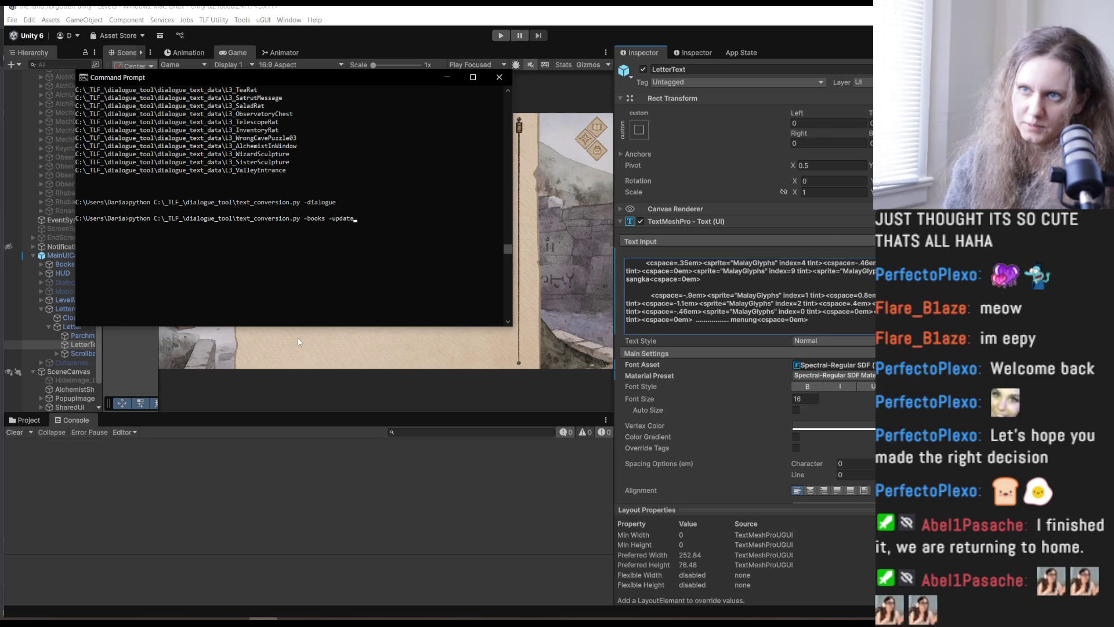
{"action": "key", "text": "Return"}
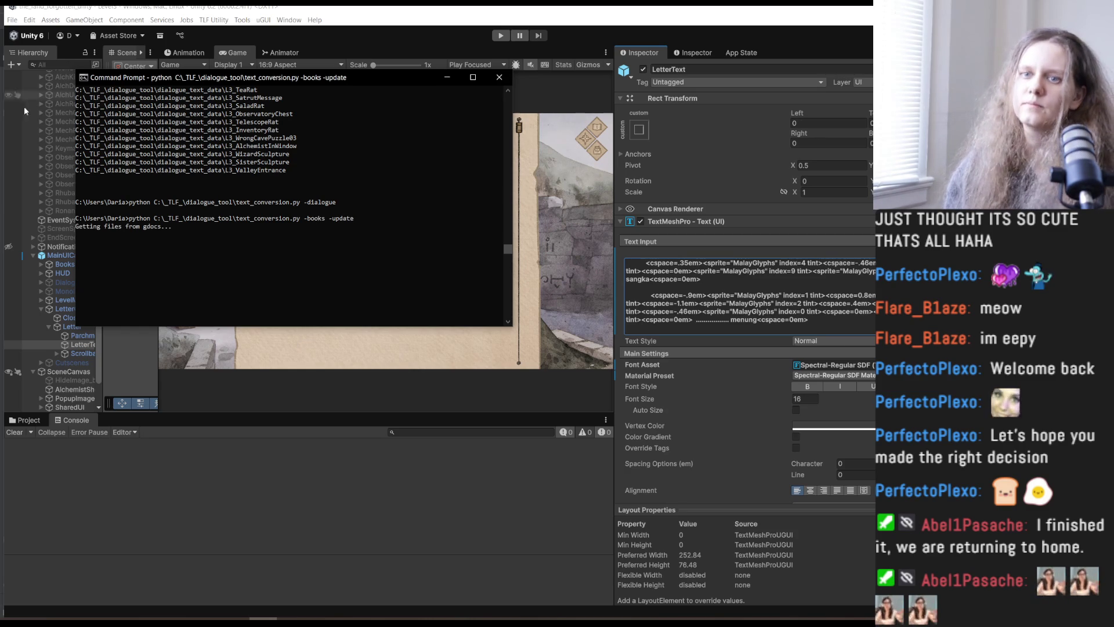
Widen Unity's Hierarchy to show the letter's full object names.
{"action": "scroll", "coordinate": [51, 336], "scroll_direction": "down", "scroll_amount": 1}
{"action": "left_click", "coordinate": [69, 336]}
{"action": "left_click_drag", "start_coordinate": [101, 319], "coordinate": [167, 320]}
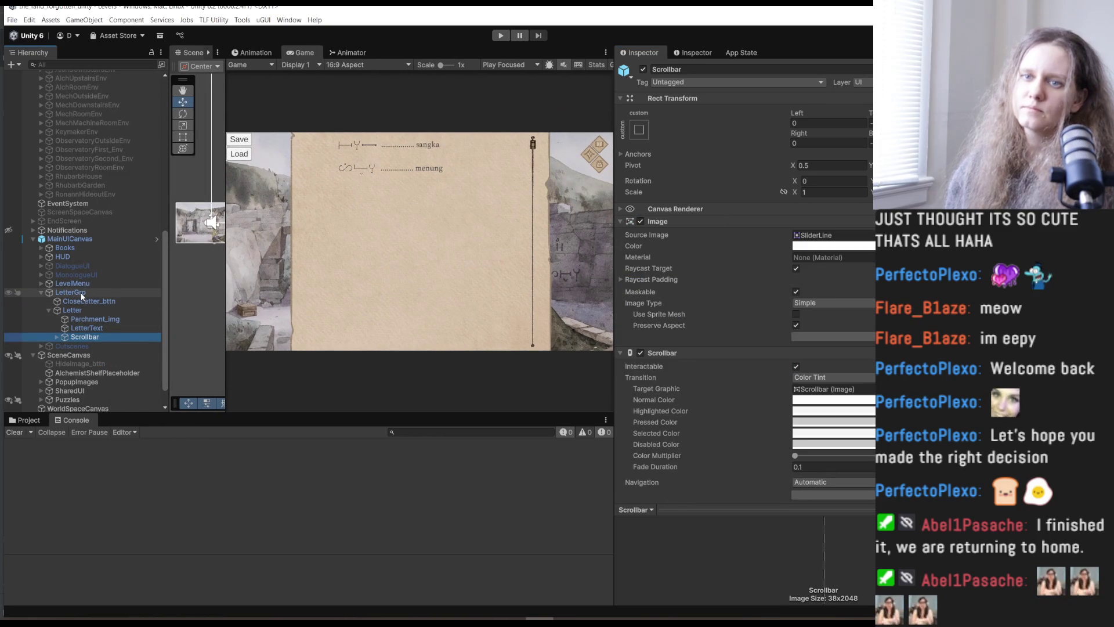
Toggle the two LetterGrp objects on and off to compare them, leaving both hidden.
{"action": "left_click", "coordinate": [77, 327]}
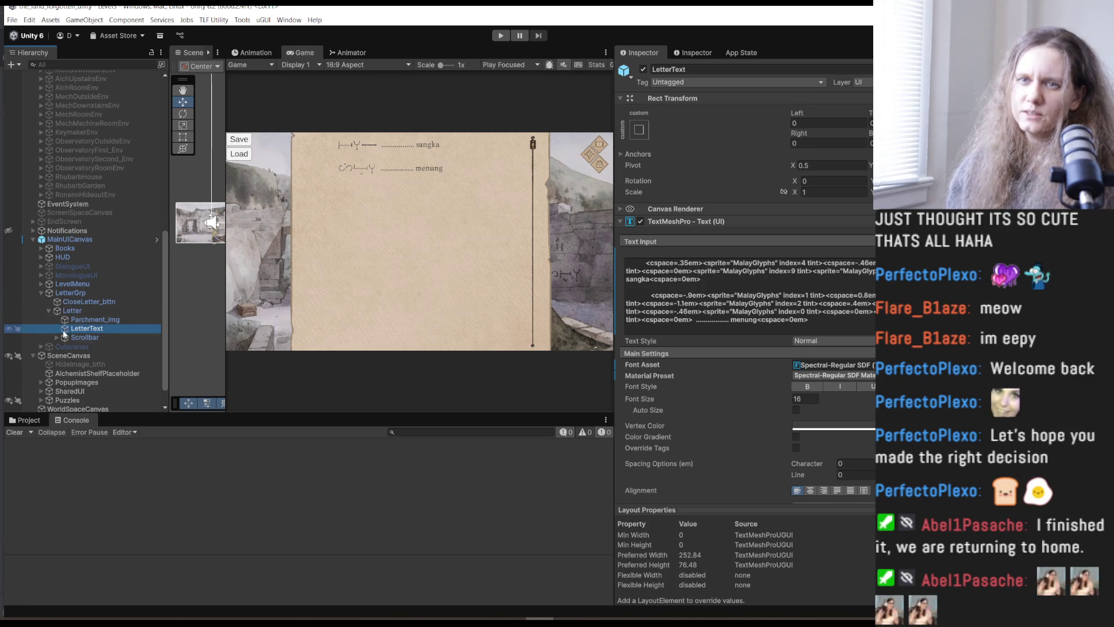
{"action": "left_click", "coordinate": [67, 294]}
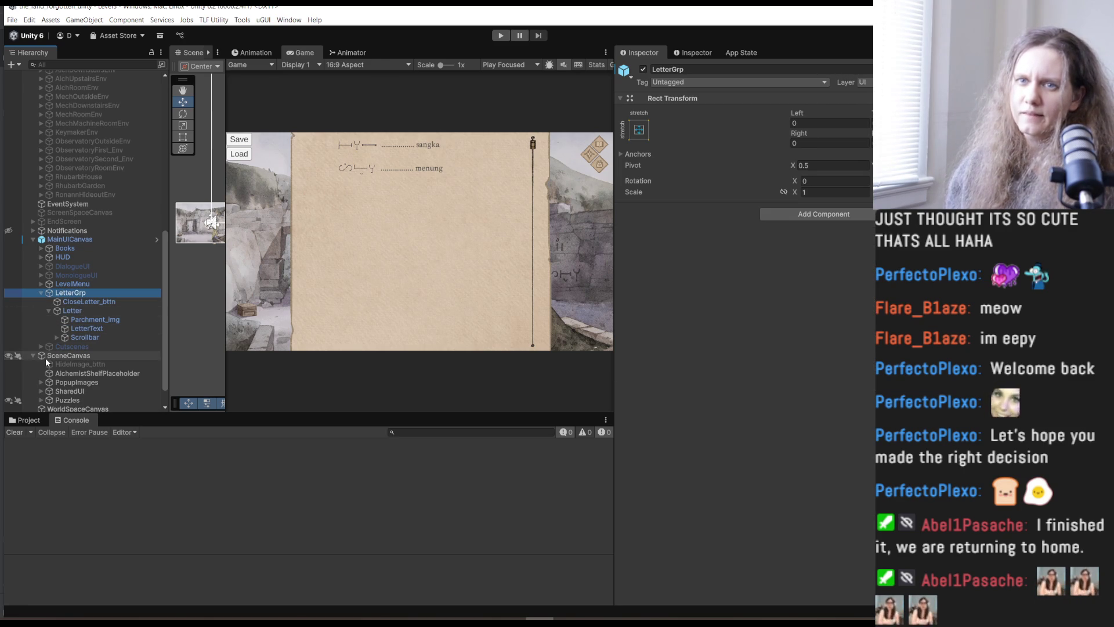
{"action": "left_click", "coordinate": [643, 69]}
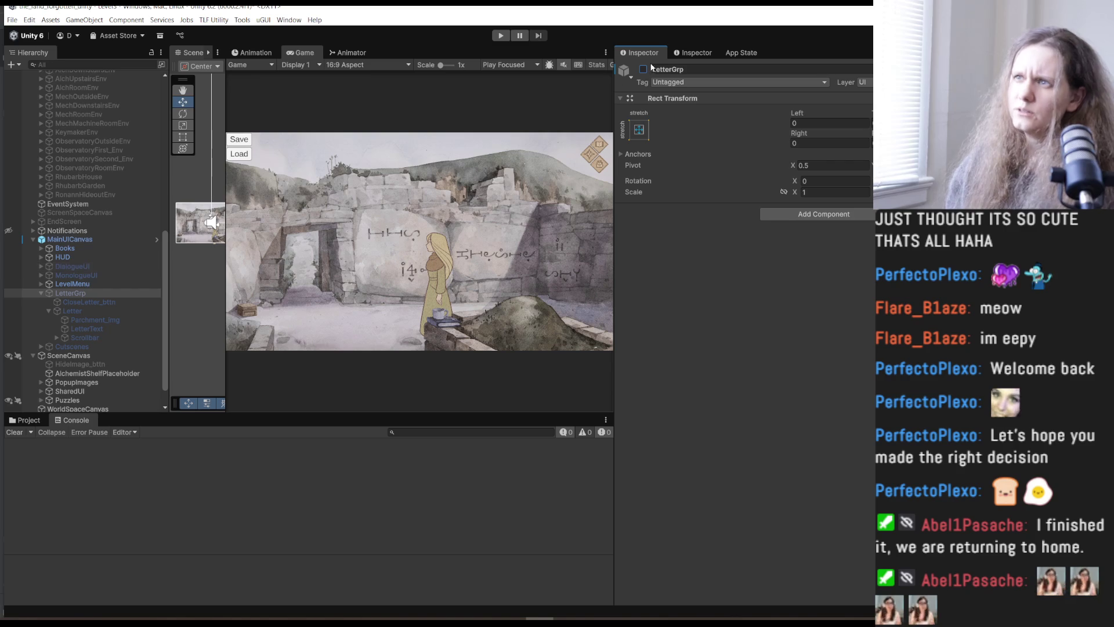
{"action": "left_click", "coordinate": [644, 70]}
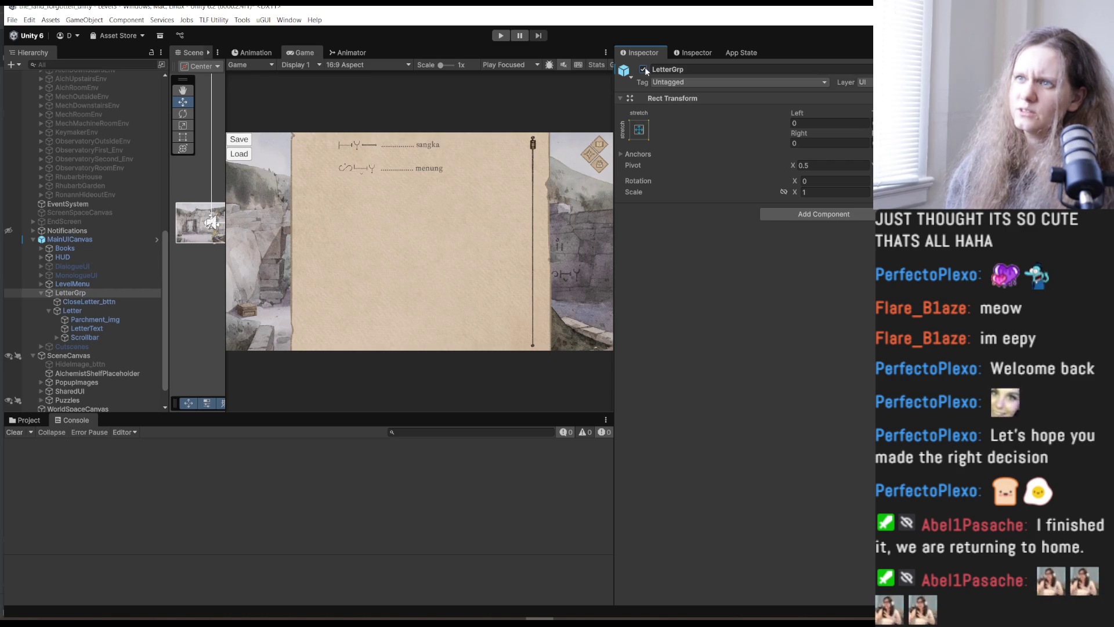
{"action": "left_click", "coordinate": [643, 69]}
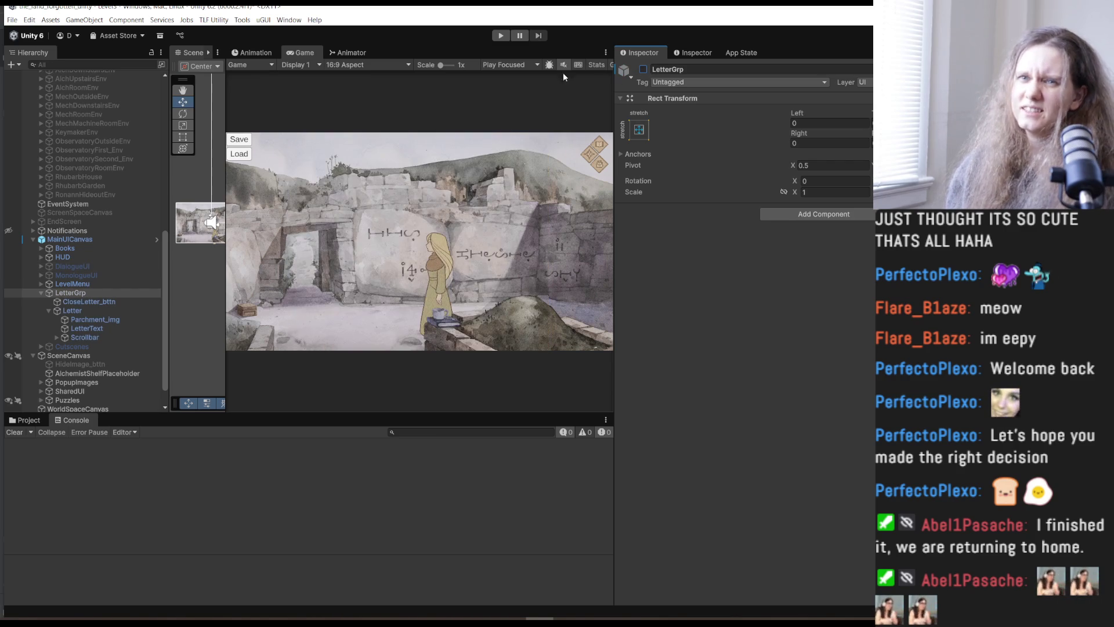
{"action": "left_click", "coordinate": [41, 248]}
{"action": "left_click", "coordinate": [84, 267]}
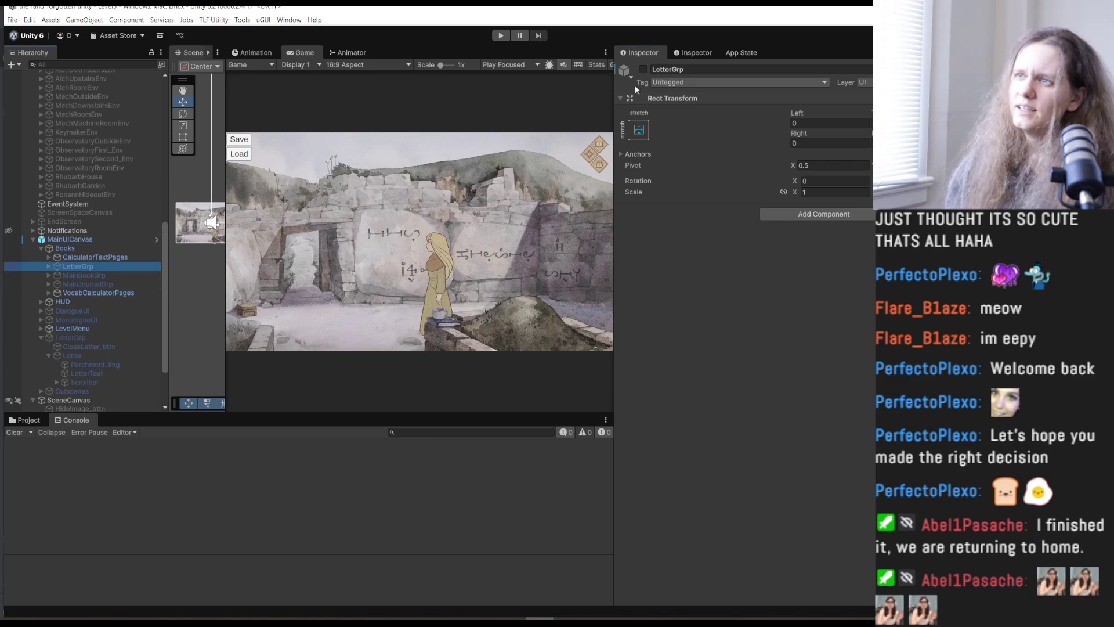
{"action": "left_click", "coordinate": [643, 69]}
{"action": "left_click", "coordinate": [643, 70]}
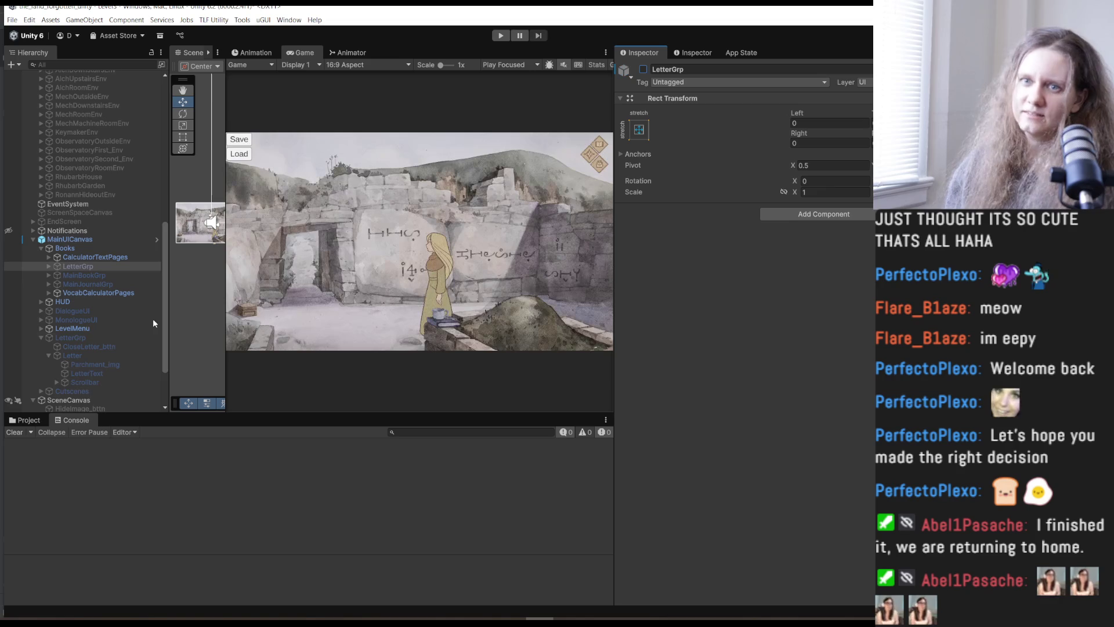
Delete the legacy LetterGrp from the MainUICanvas prefab and exit prefab mode.
{"action": "left_click", "coordinate": [86, 337]}
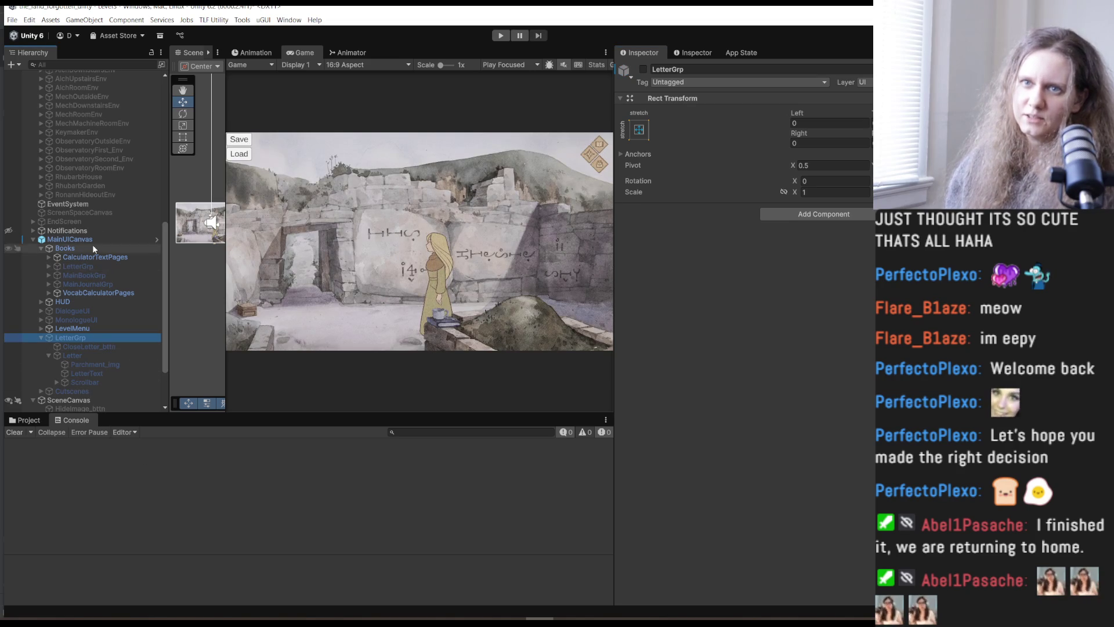
{"action": "left_click", "coordinate": [145, 240]}
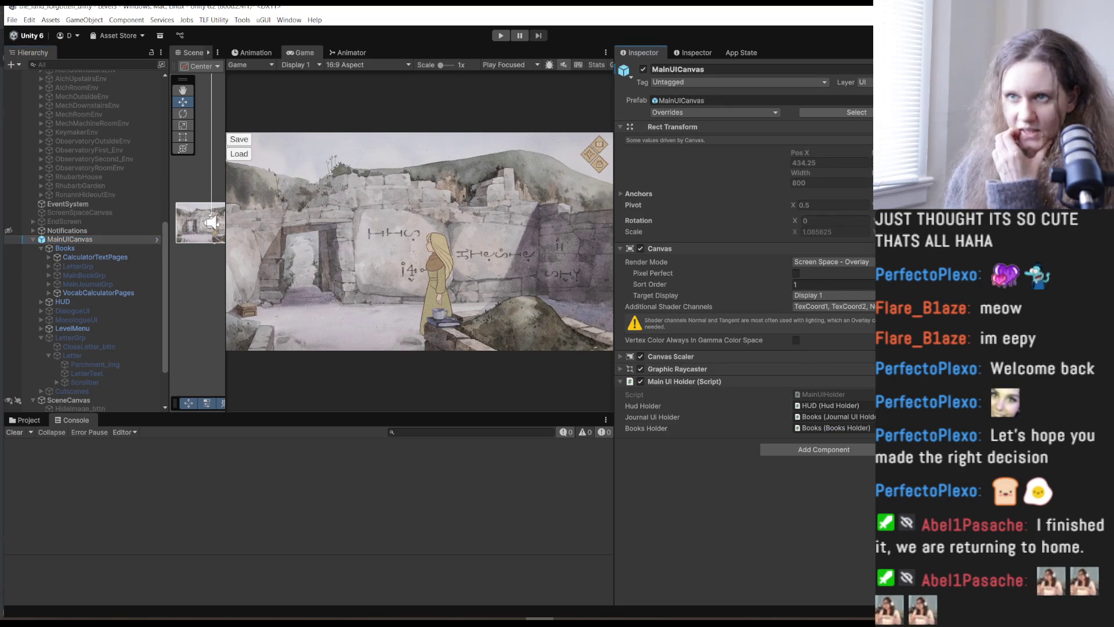
{"action": "left_click", "coordinate": [157, 239]}
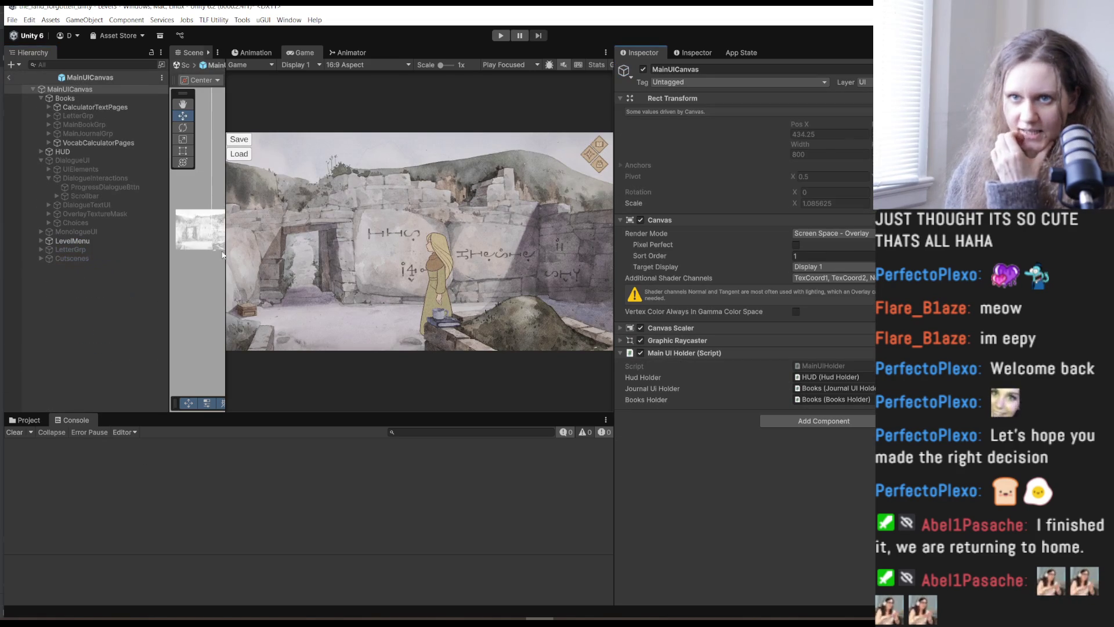
{"action": "left_click", "coordinate": [70, 249]}
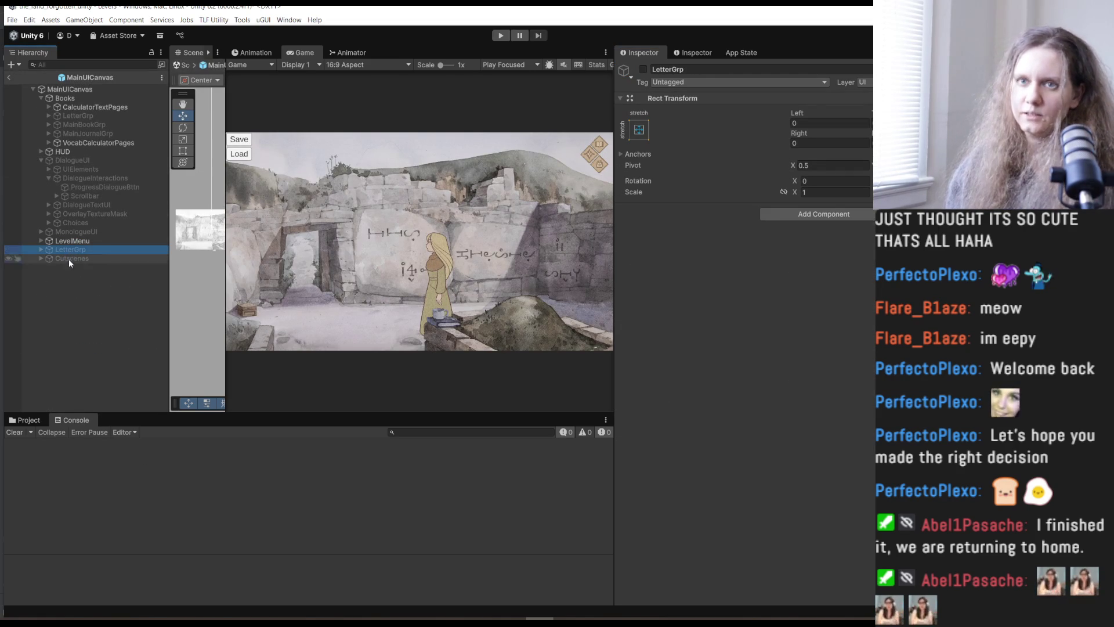
{"action": "key", "text": "Delete"}
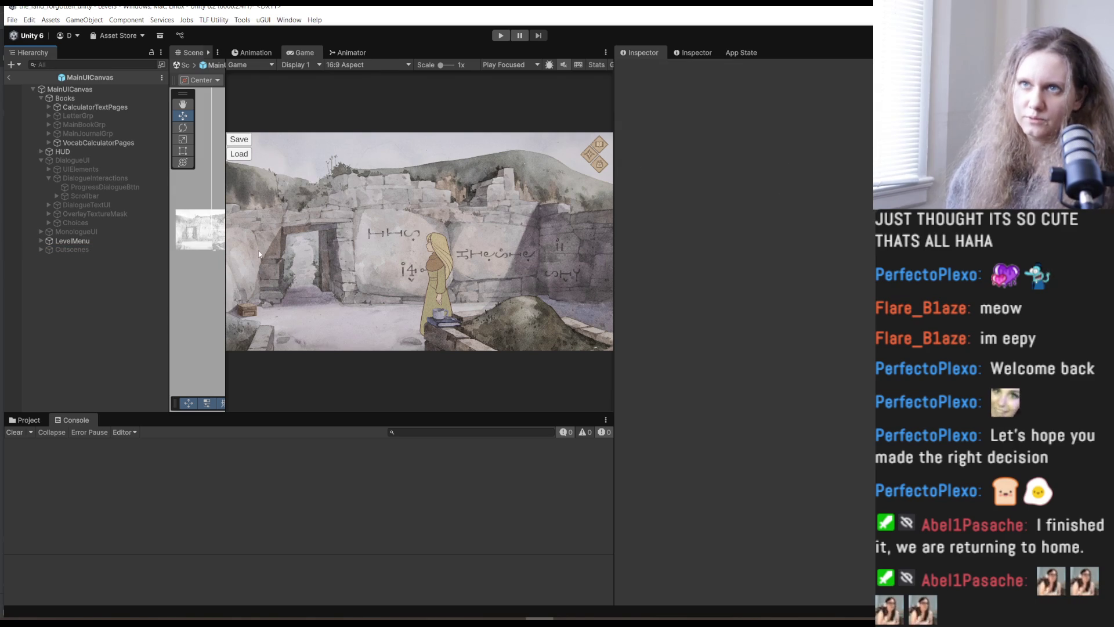
{"action": "left_click", "coordinate": [9, 80]}
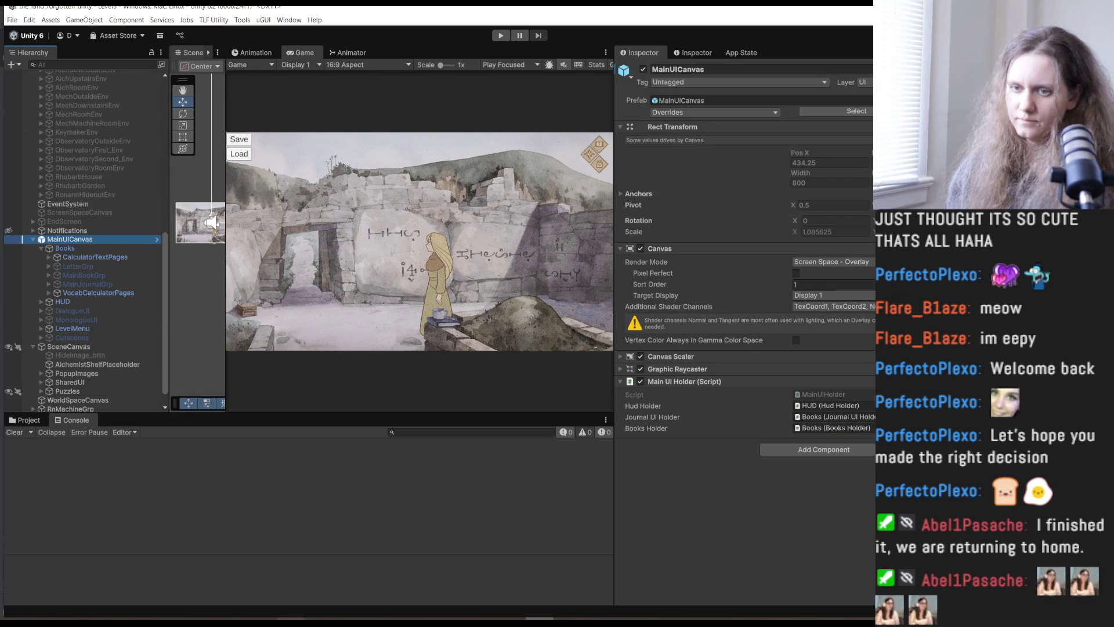
{"action": "left_click", "coordinate": [208, 618]}
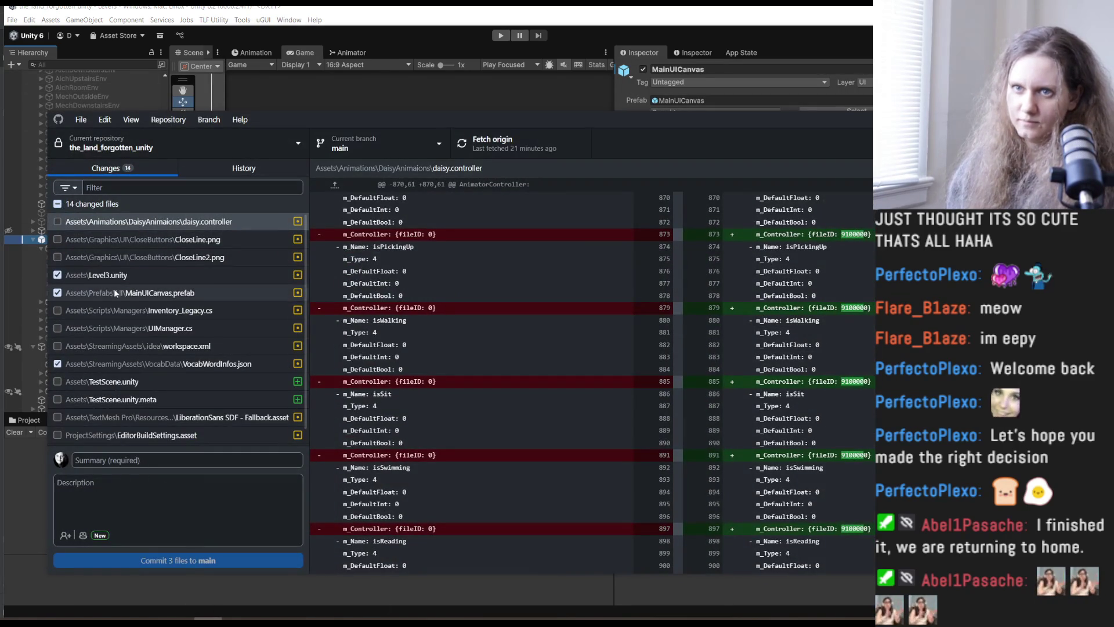
Review the Level3.unity and MainUICanvas.prefab diffs, excluding VocabWordInfos.json from the commit.
{"action": "left_click", "coordinate": [134, 293]}
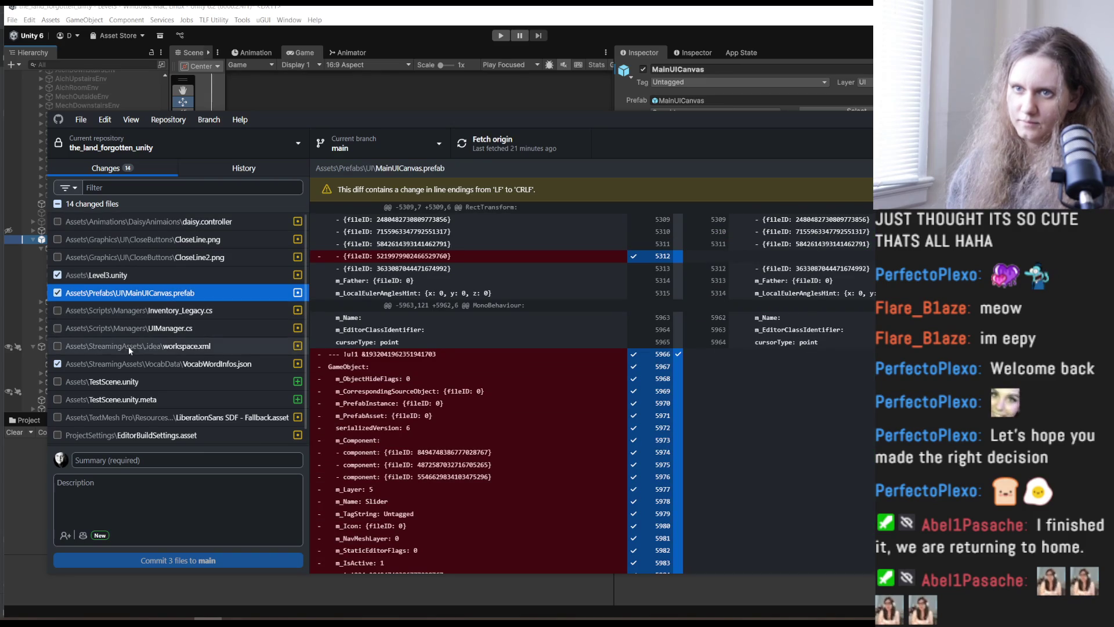
{"action": "left_click", "coordinate": [58, 363]}
{"action": "left_click", "coordinate": [98, 363]}
{"action": "left_click", "coordinate": [122, 293]}
{"action": "left_click", "coordinate": [149, 276]}
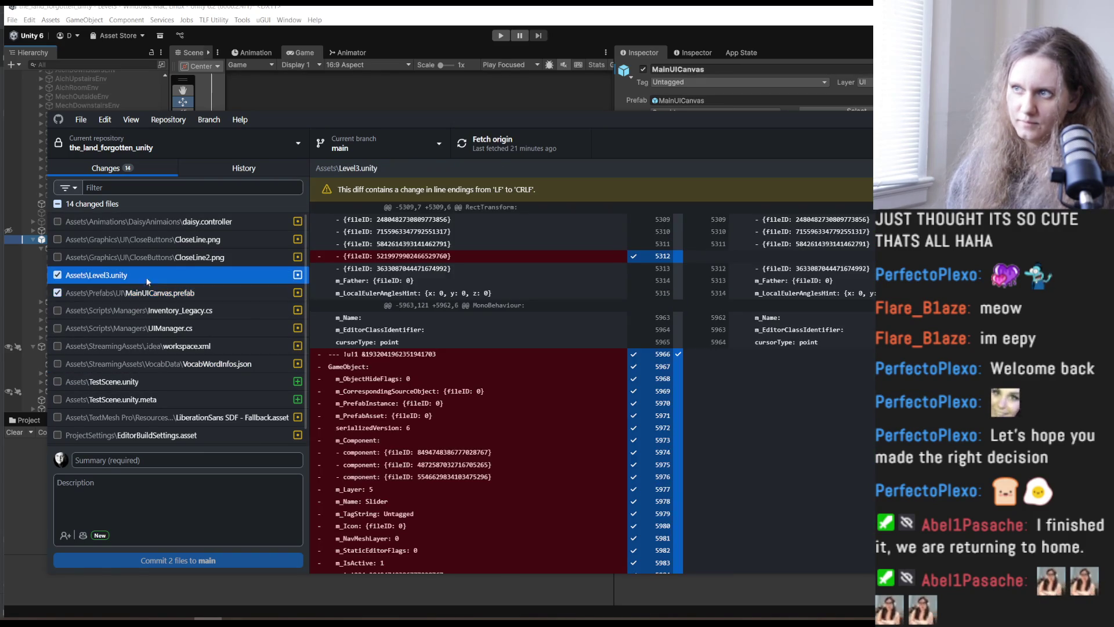
{"action": "left_click", "coordinate": [150, 294]}
Enter the commit summary 'Cleanup: removed legacy letter obj from mainUI prefab' and commit.
{"action": "left_click", "coordinate": [126, 463]}
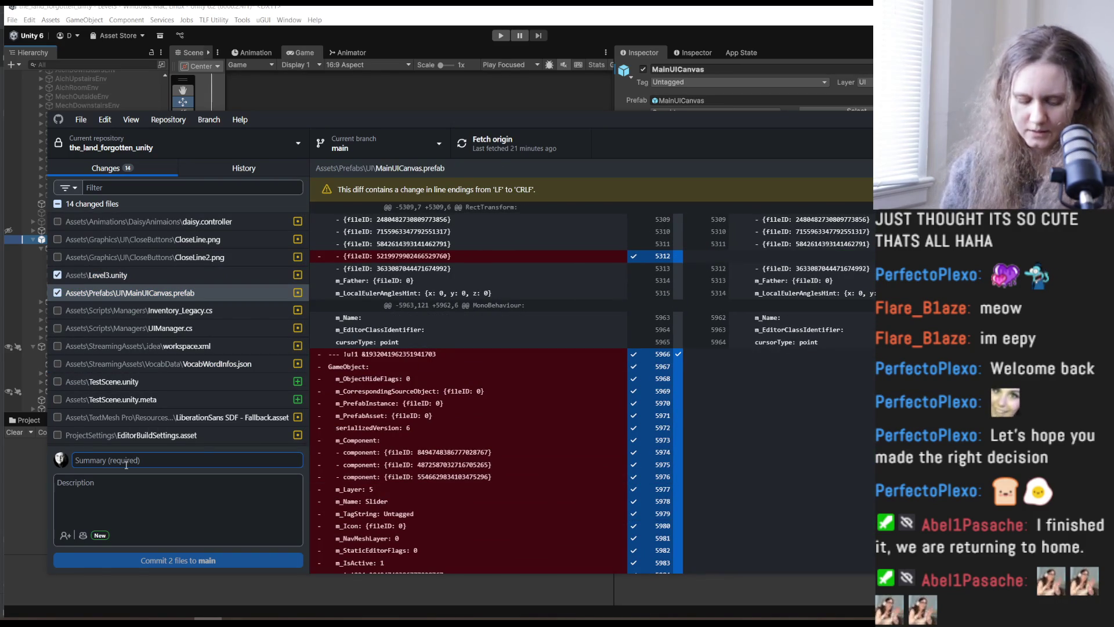
{"action": "type", "text": "Clean"}
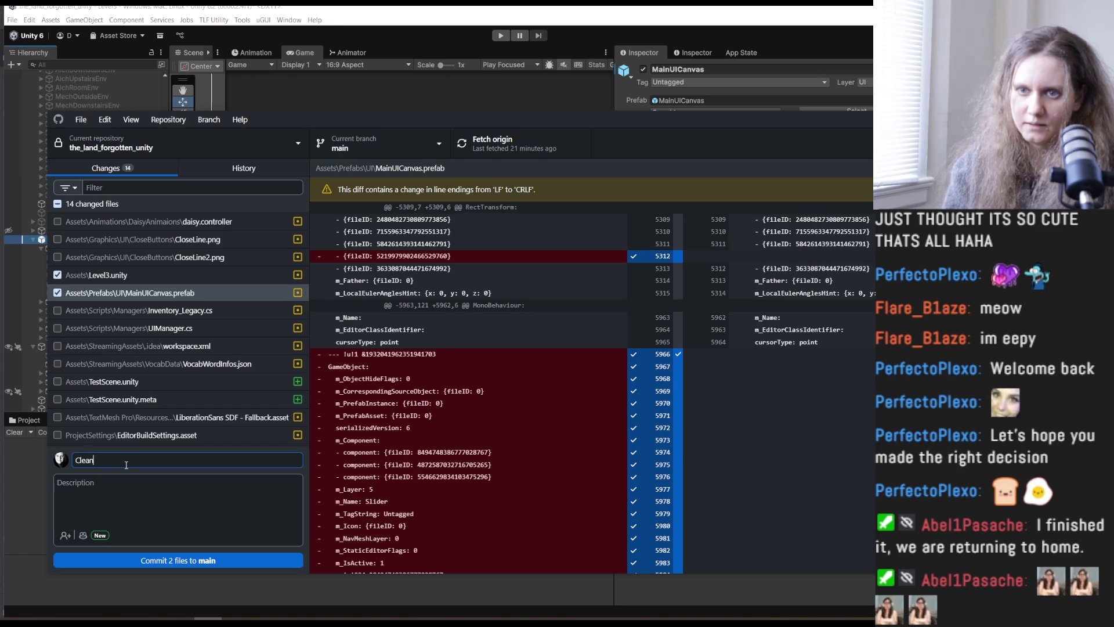
{"action": "type", "text": "up: remove"}
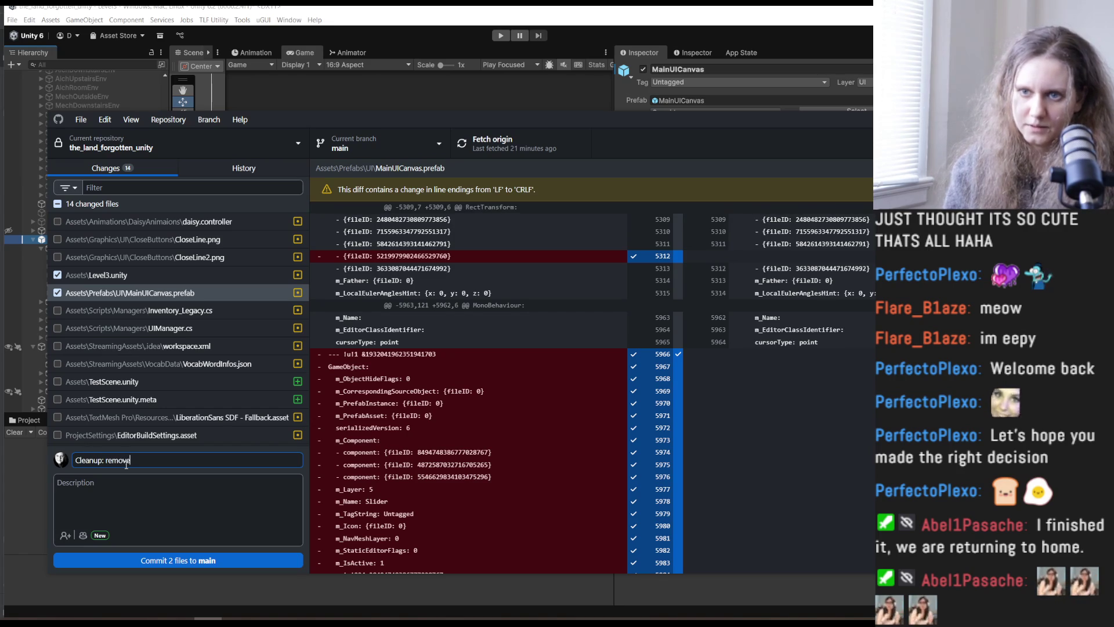
{"action": "type", "text": "d legacy letter ob"}
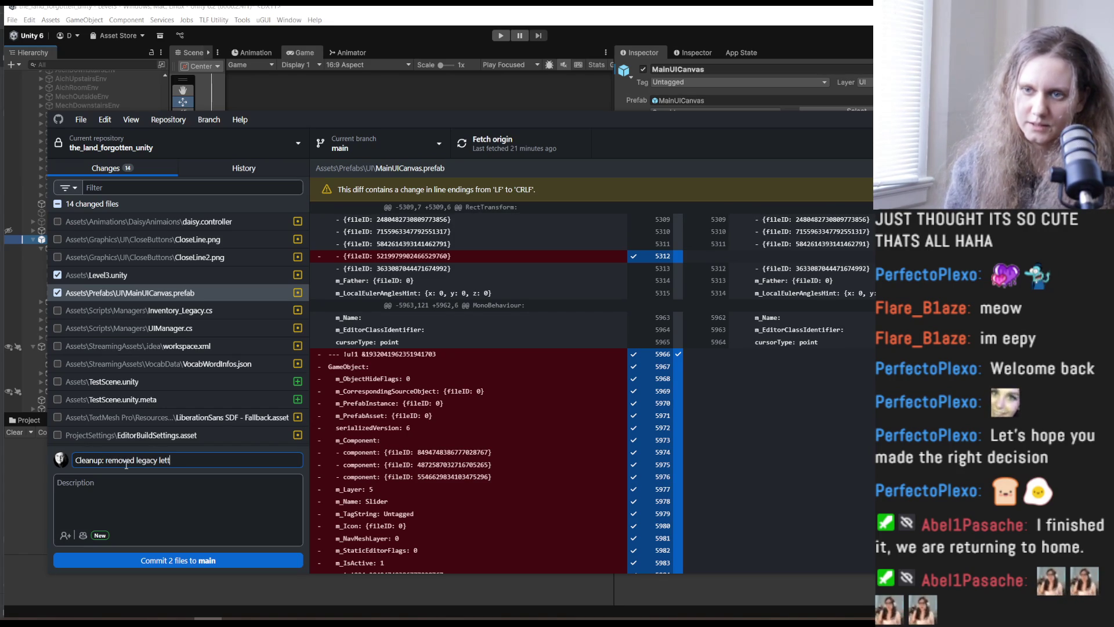
{"action": "type", "text": "j from main"}
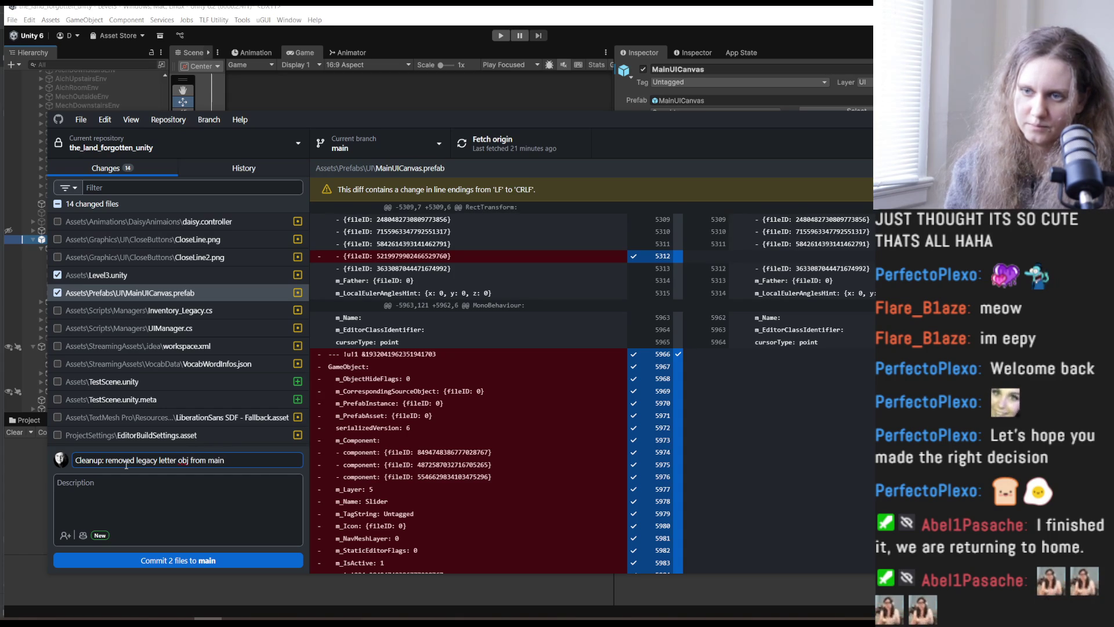
{"action": "type", "text": "UI"}
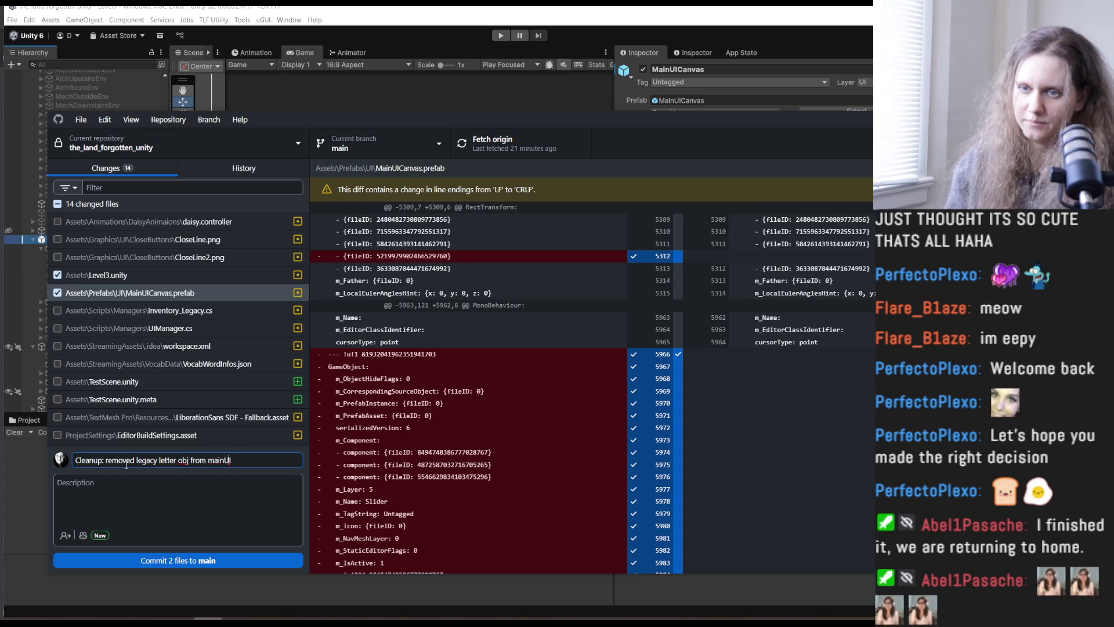
{"action": "type", "text": " prefab"}
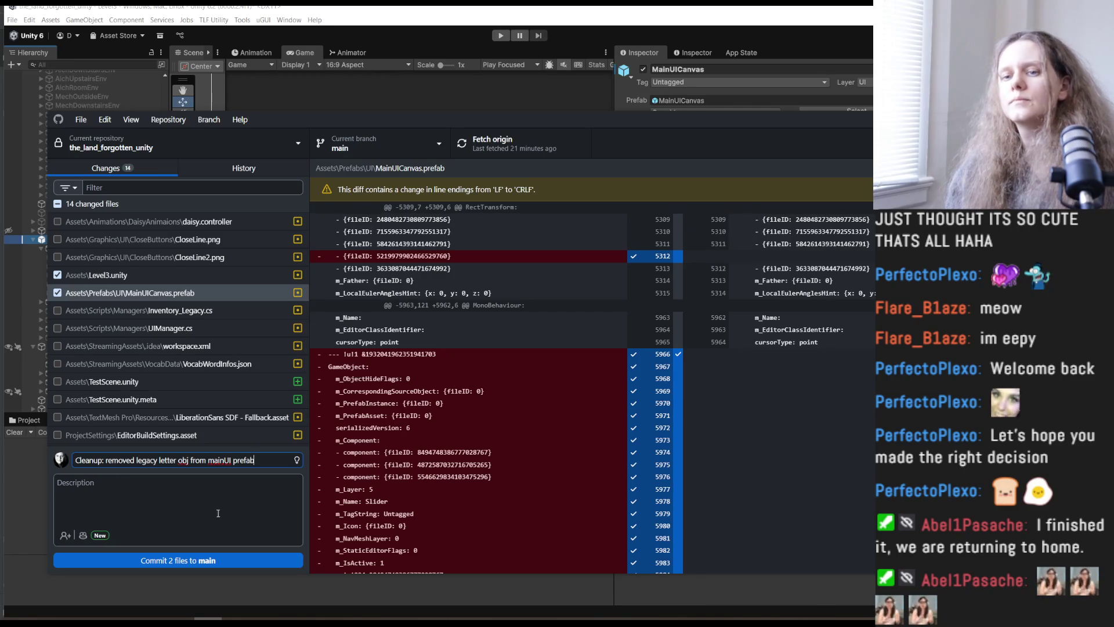
{"action": "left_click", "coordinate": [220, 276]}
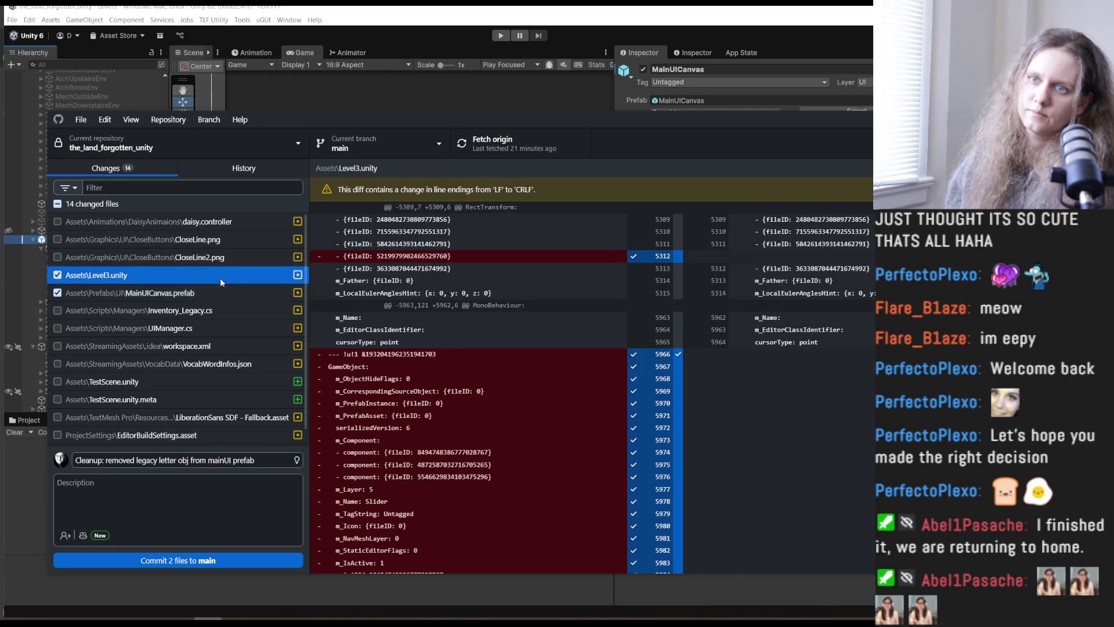
{"action": "left_click", "coordinate": [216, 292]}
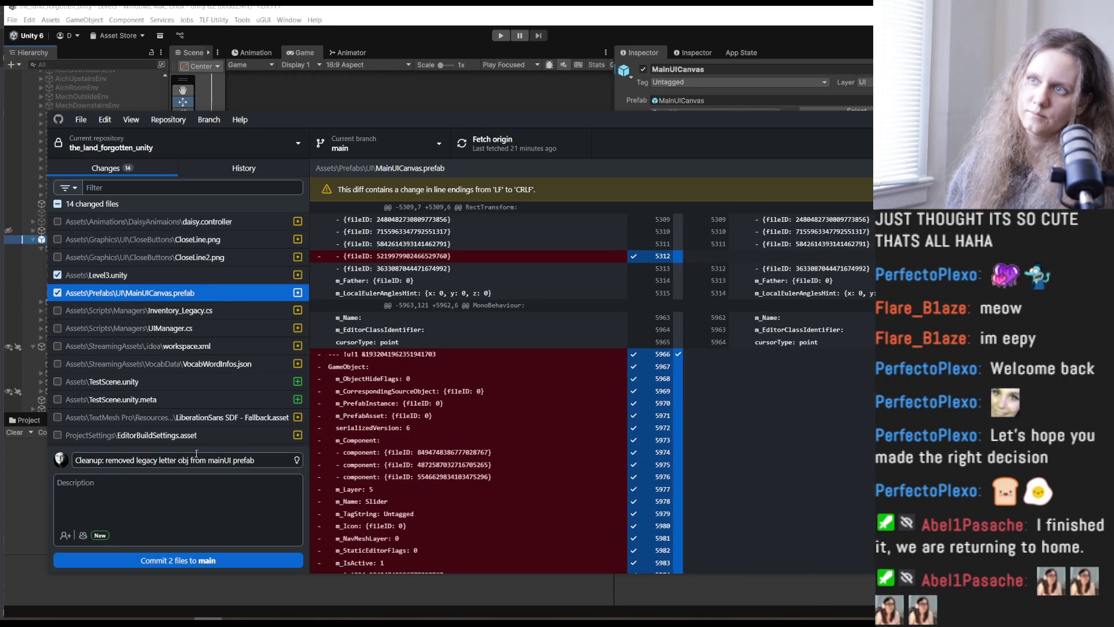
{"action": "left_click", "coordinate": [188, 560]}
{"action": "left_click", "coordinate": [34, 489]}
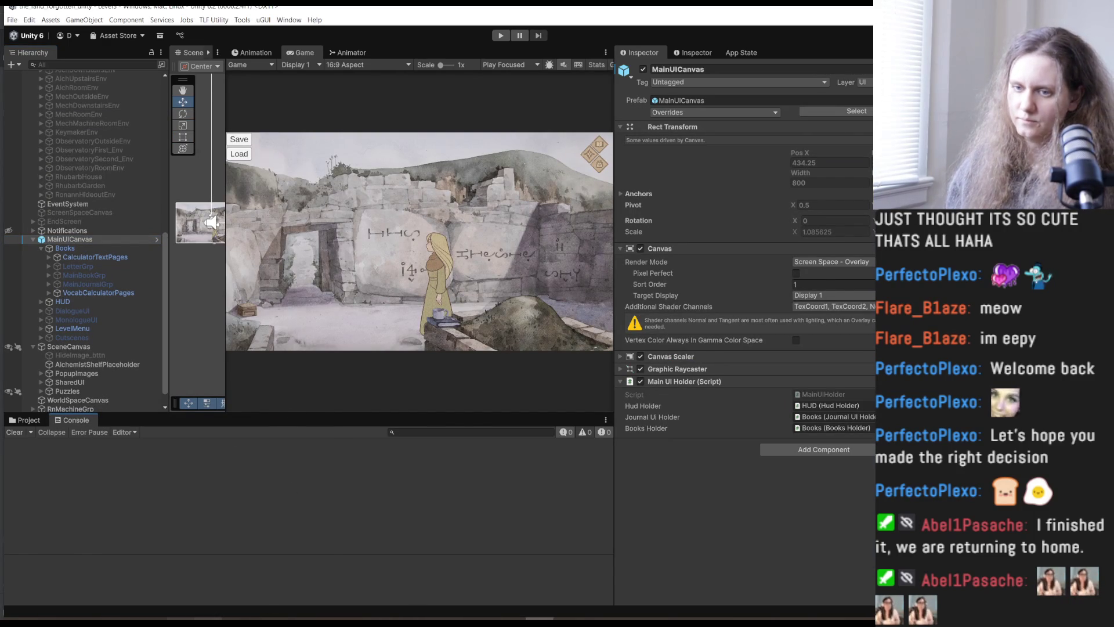
Commit the Level3 scene and MainUICanvas prefab changes to main and push to origin.
{"action": "left_click", "coordinate": [208, 617]}
{"action": "left_click", "coordinate": [260, 459]}
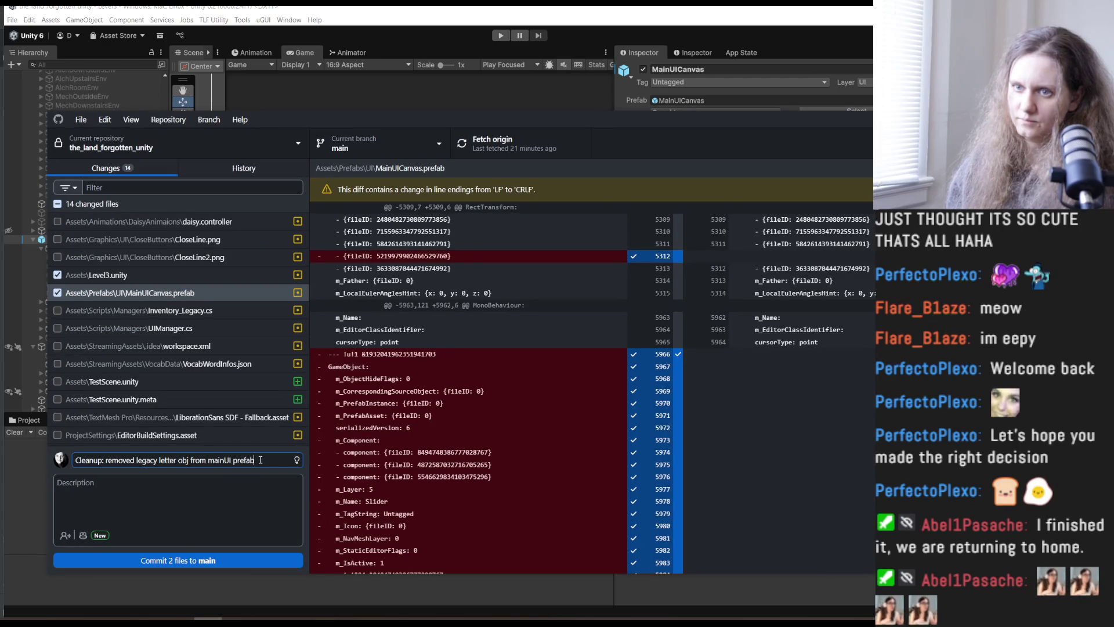
{"action": "left_click", "coordinate": [241, 561]}
{"action": "left_click", "coordinate": [496, 148]}
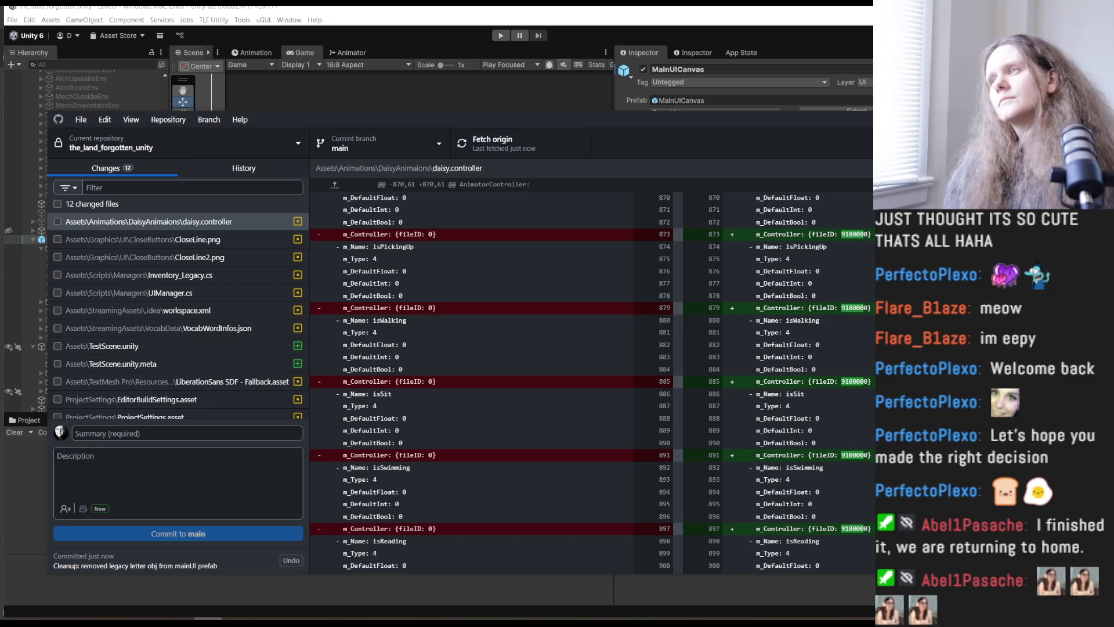
{"action": "key", "text": "alt+Tab"}
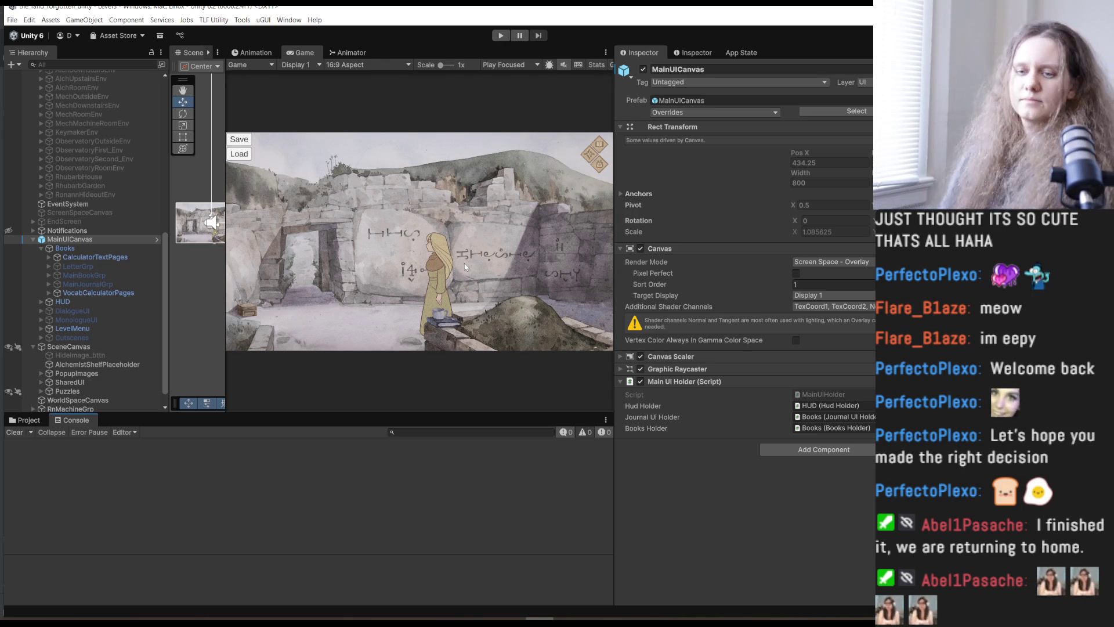
{"action": "mouse_move", "coordinate": [87, 616]}
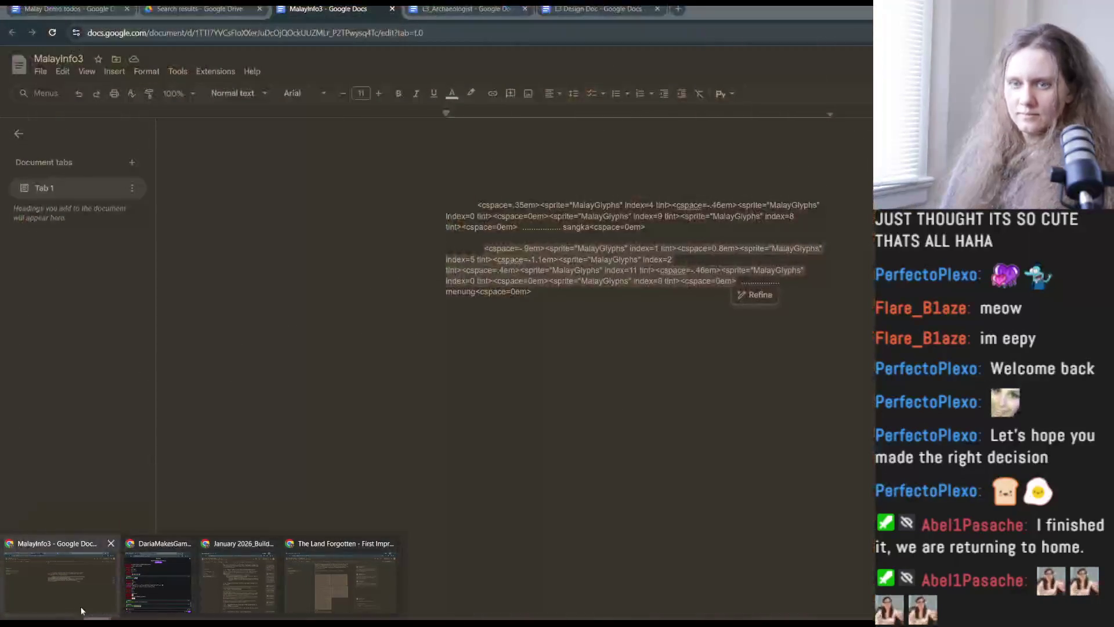
{"action": "left_click", "coordinate": [81, 607]}
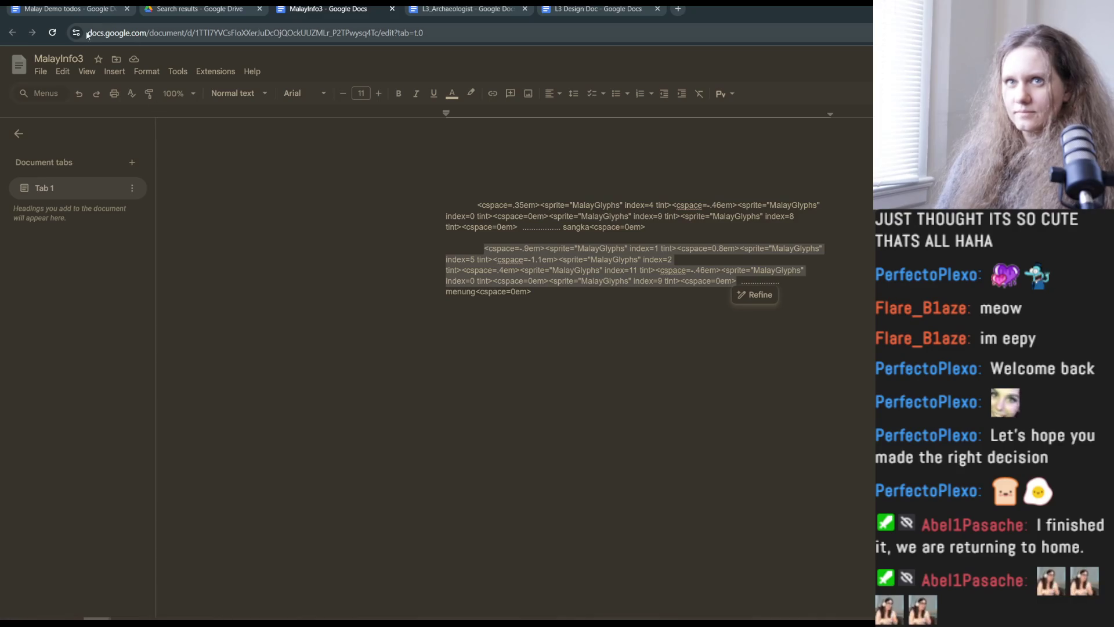
{"action": "left_click", "coordinate": [87, 10]}
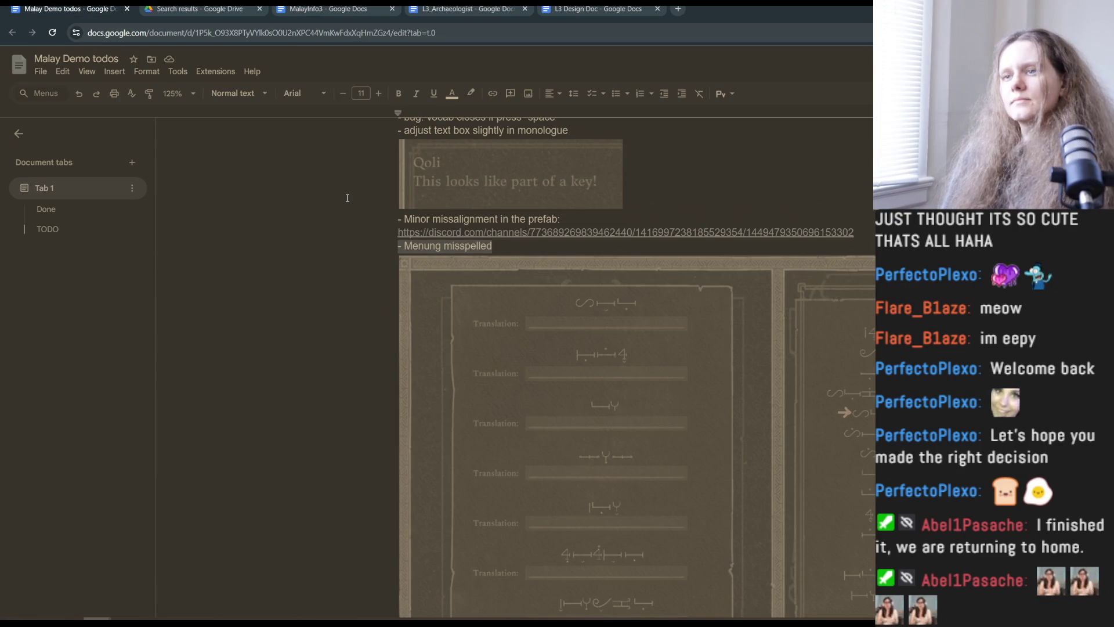
{"action": "scroll", "coordinate": [347, 198], "scroll_direction": "down", "scroll_amount": 2}
{"action": "scroll", "coordinate": [347, 198], "scroll_direction": "up", "scroll_amount": 3}
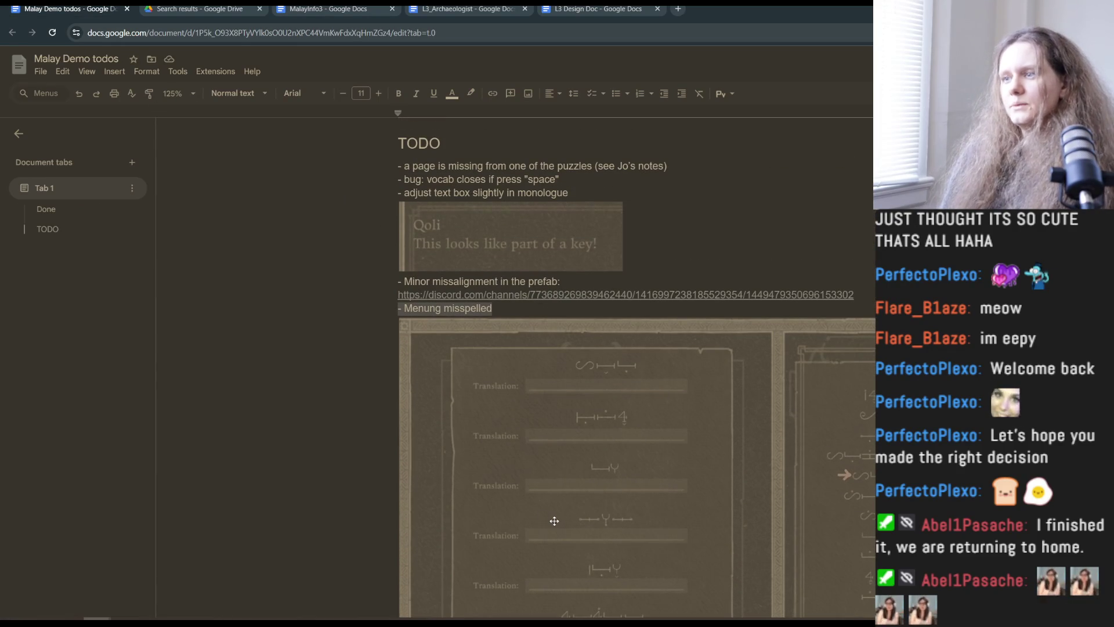
{"action": "scroll", "coordinate": [555, 521], "scroll_direction": "down", "scroll_amount": 5}
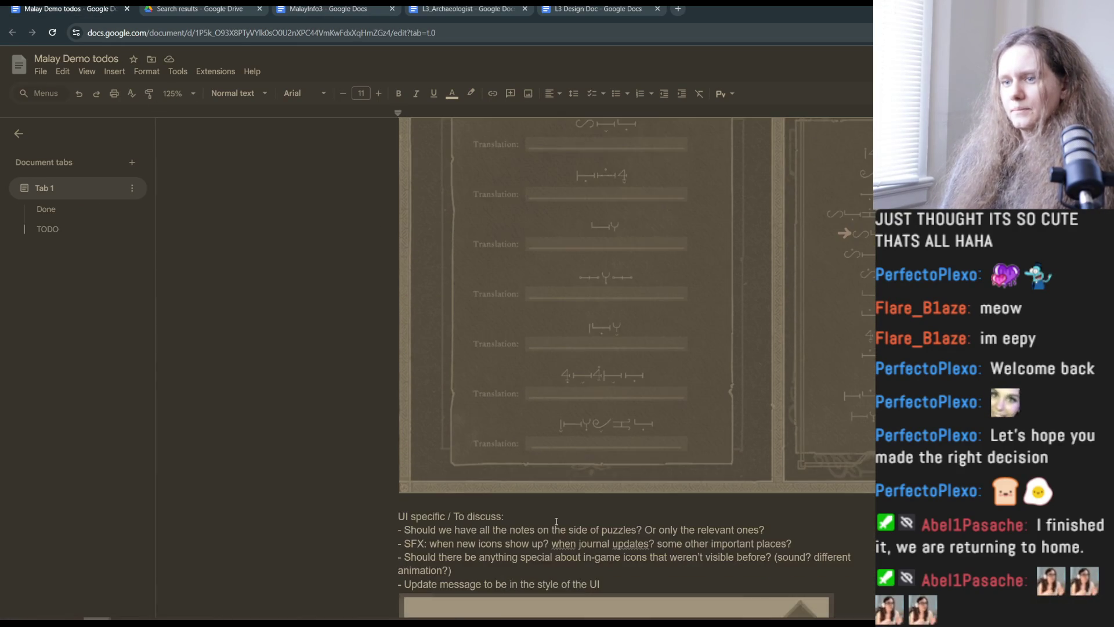
{"action": "scroll", "coordinate": [555, 521], "scroll_direction": "up", "scroll_amount": 5}
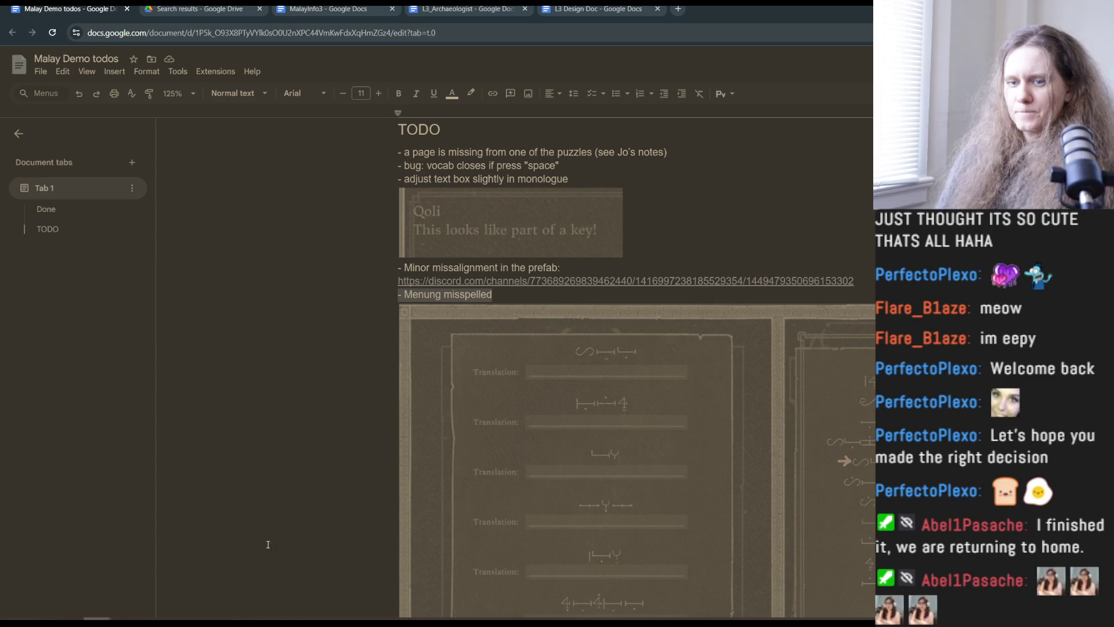
{"action": "left_click", "coordinate": [334, 10]}
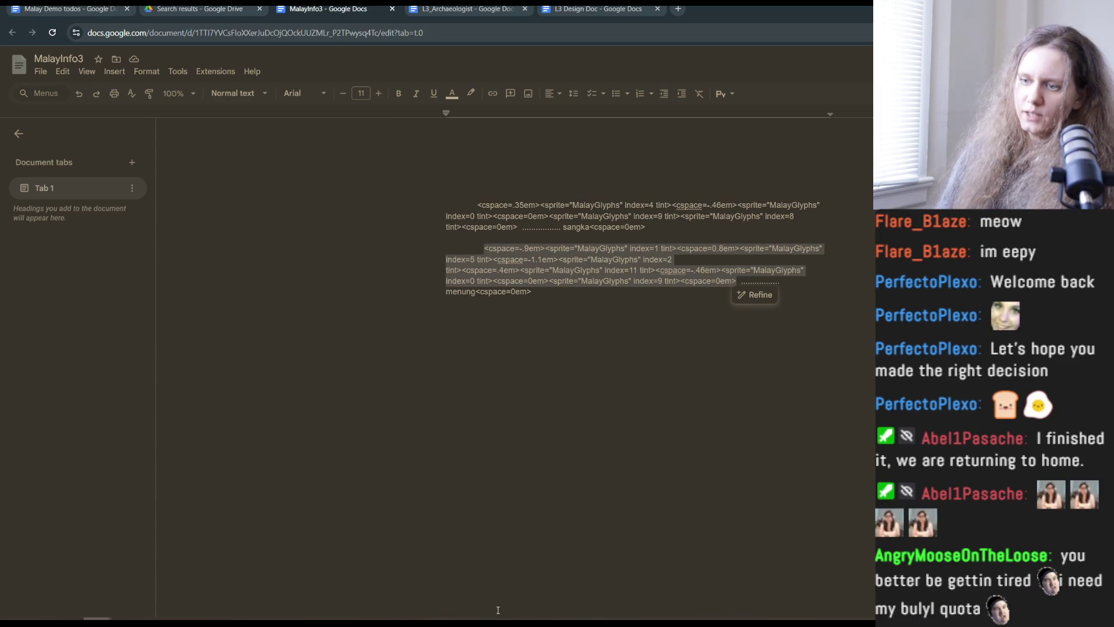
{"action": "key", "text": "alt+Tab"}
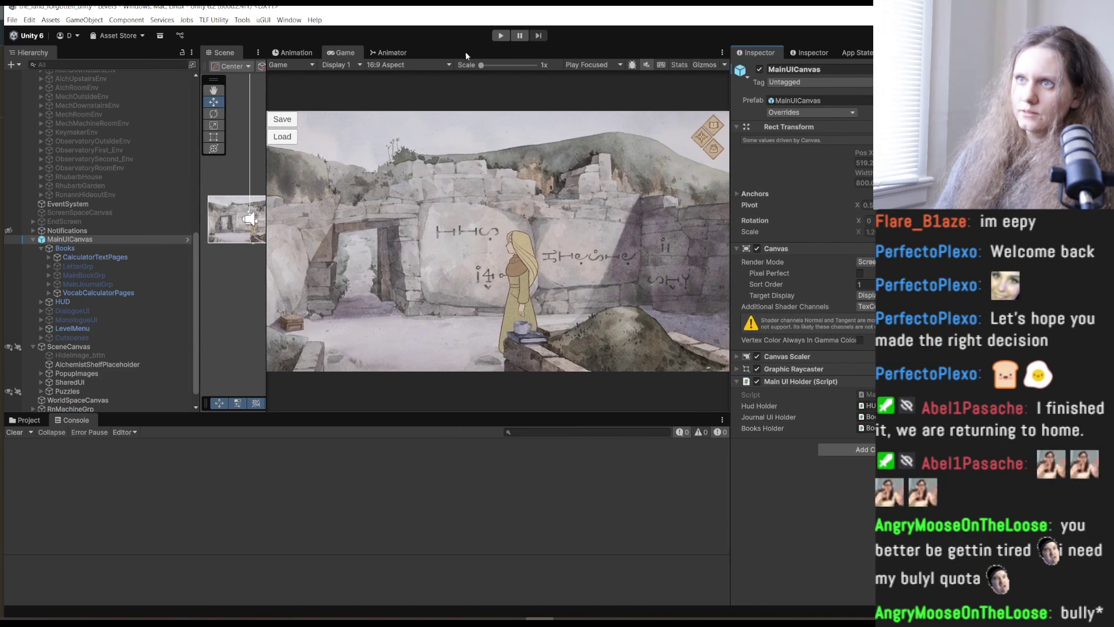
Enter Play mode, clear the Console, load the save, and walk the heroine left among the glyph stones.
{"action": "key", "text": "ctrl+p"}
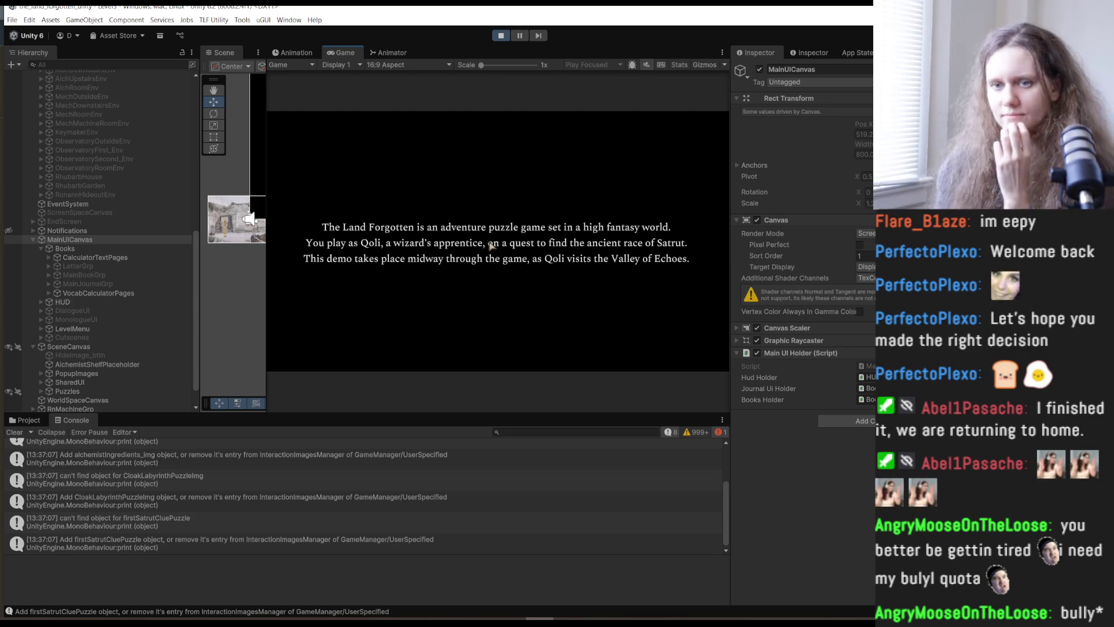
{"action": "left_click", "coordinate": [13, 432]}
{"action": "left_click", "coordinate": [368, 294]}
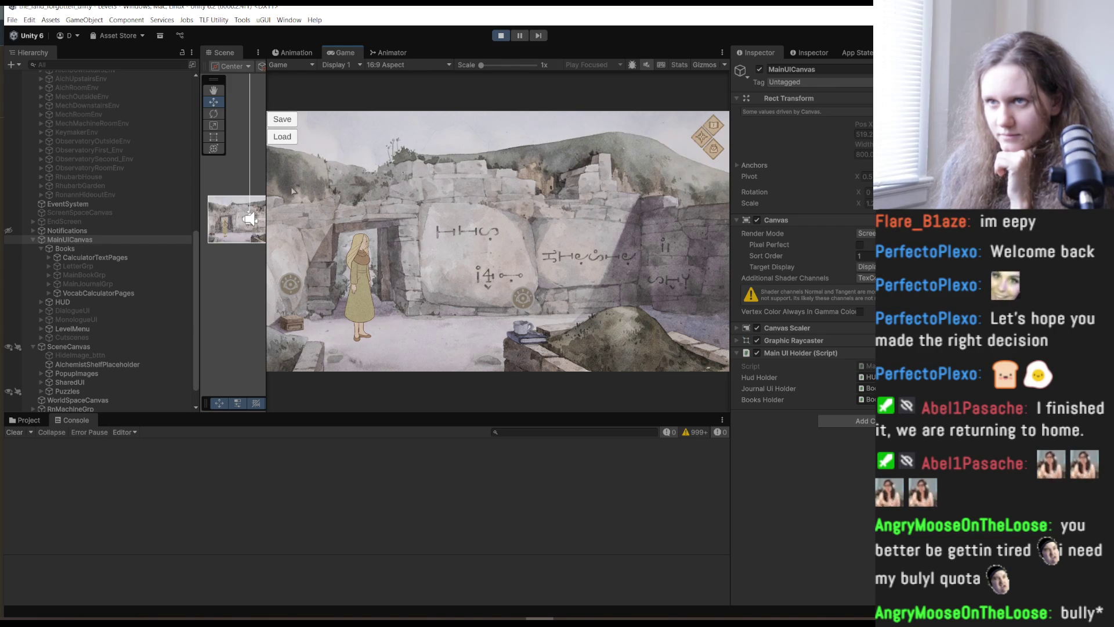
{"action": "left_click", "coordinate": [282, 137]}
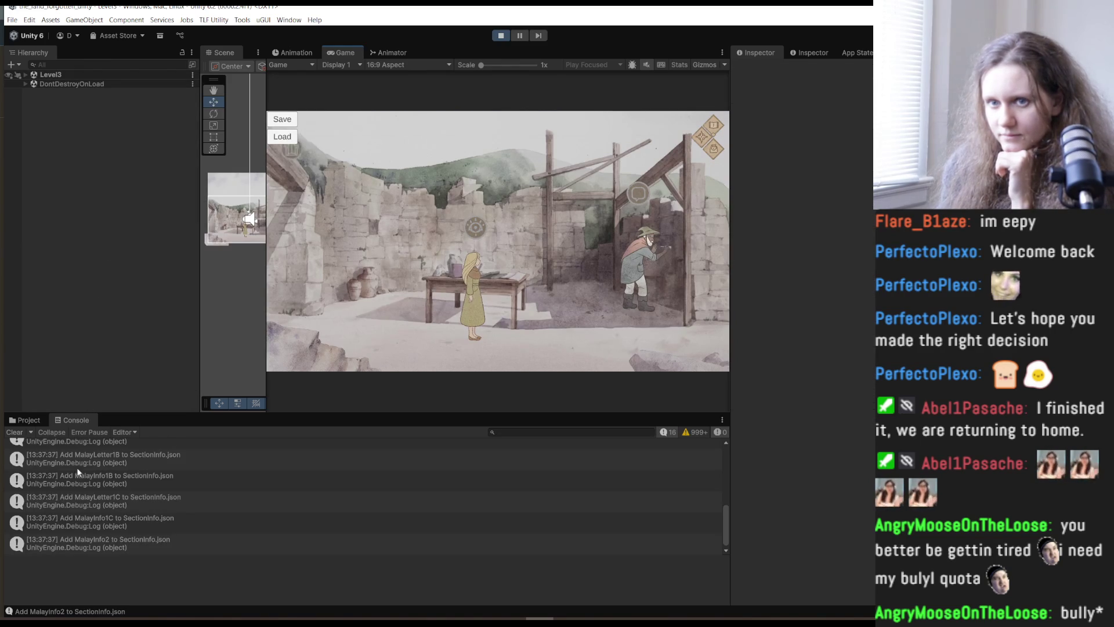
{"action": "left_click", "coordinate": [15, 432]}
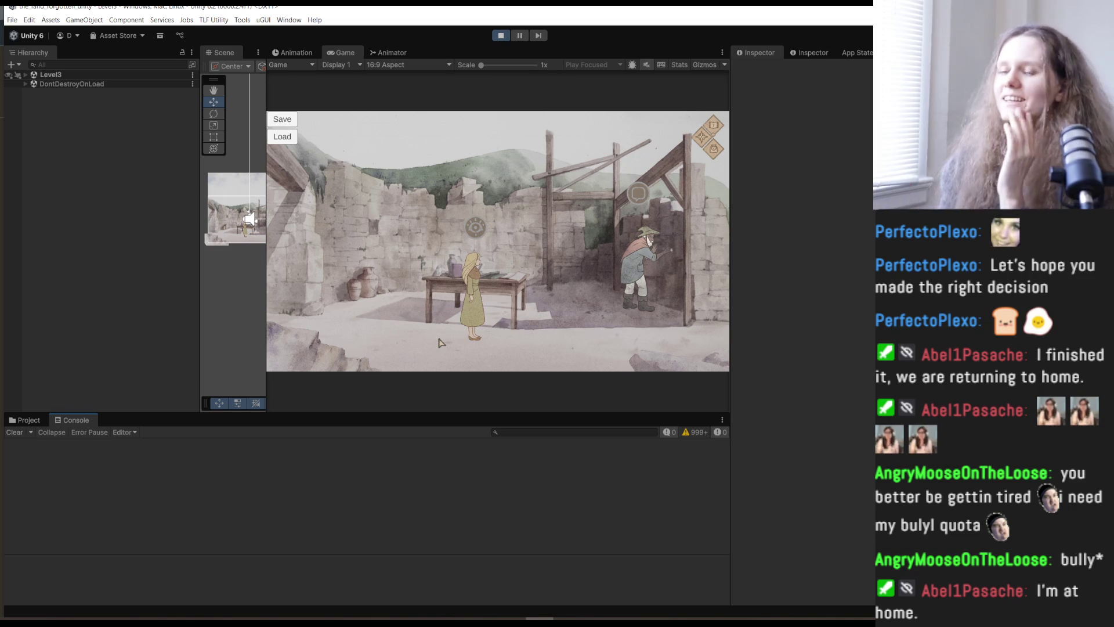
{"action": "left_click", "coordinate": [373, 280]}
{"action": "left_click", "coordinate": [285, 176]}
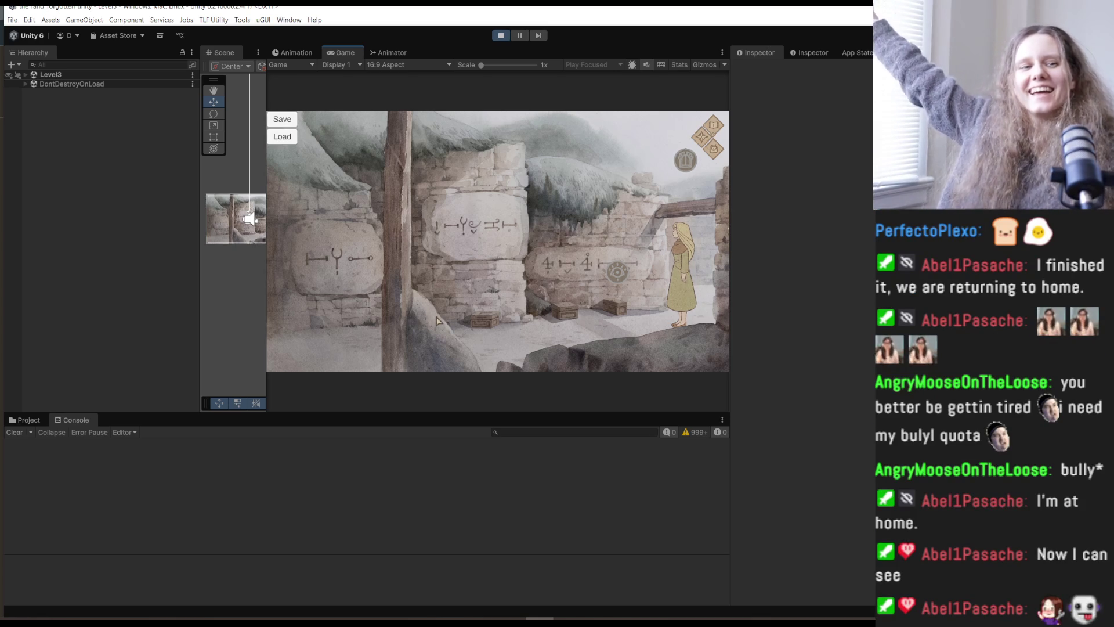
Examine the puzzle box, dismiss the 'I love the idea, Kra!' letter, and clear the console.
{"action": "left_click", "coordinate": [616, 272]}
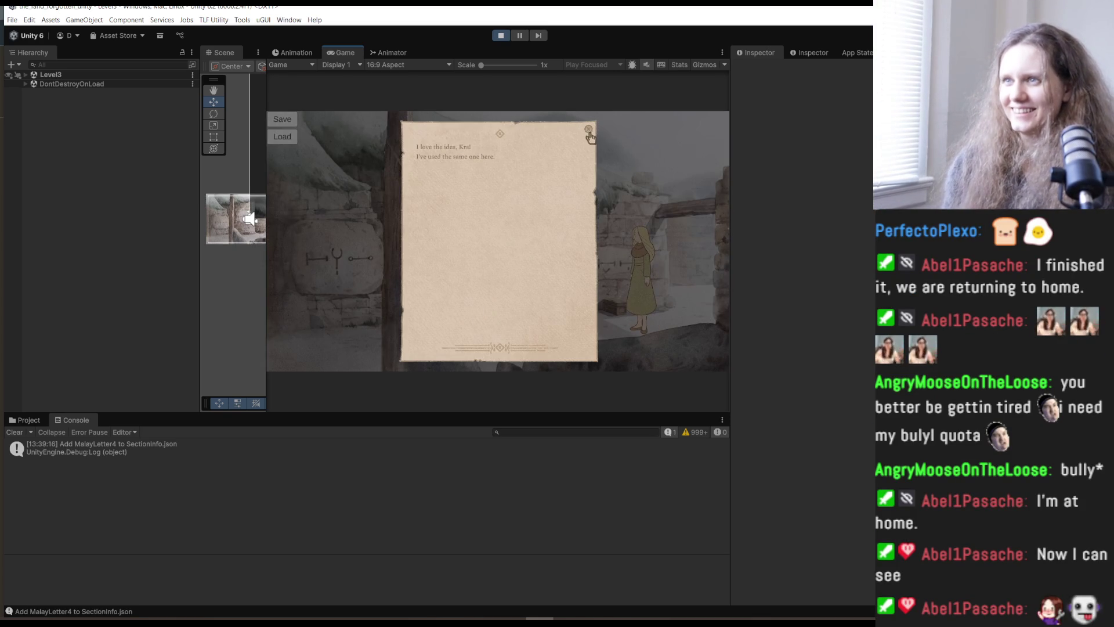
{"action": "left_click", "coordinate": [589, 130]}
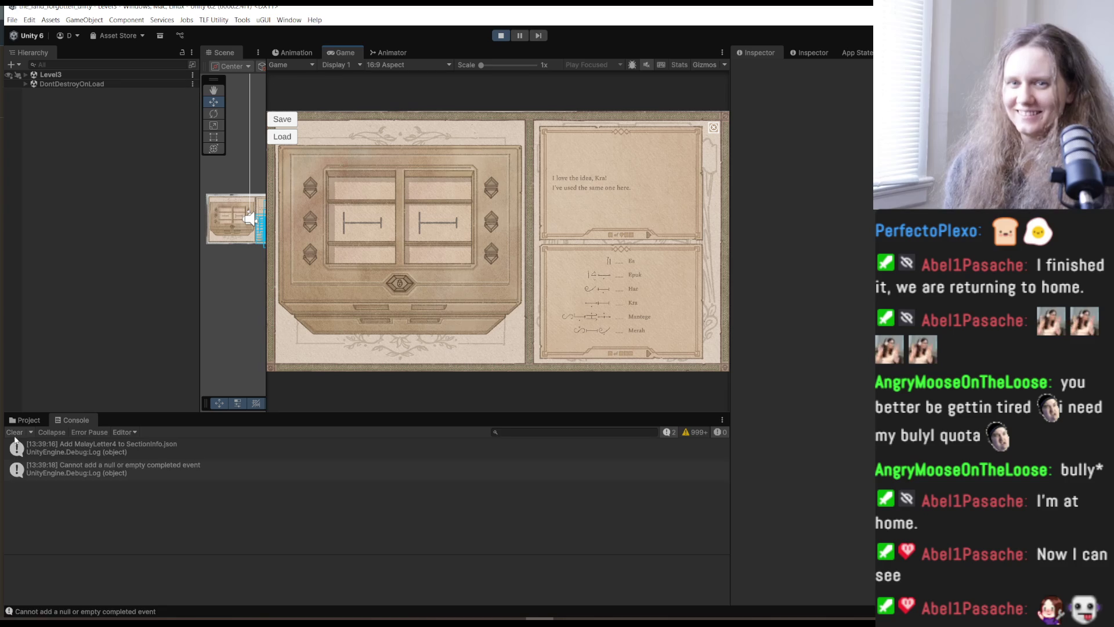
{"action": "left_click", "coordinate": [15, 432]}
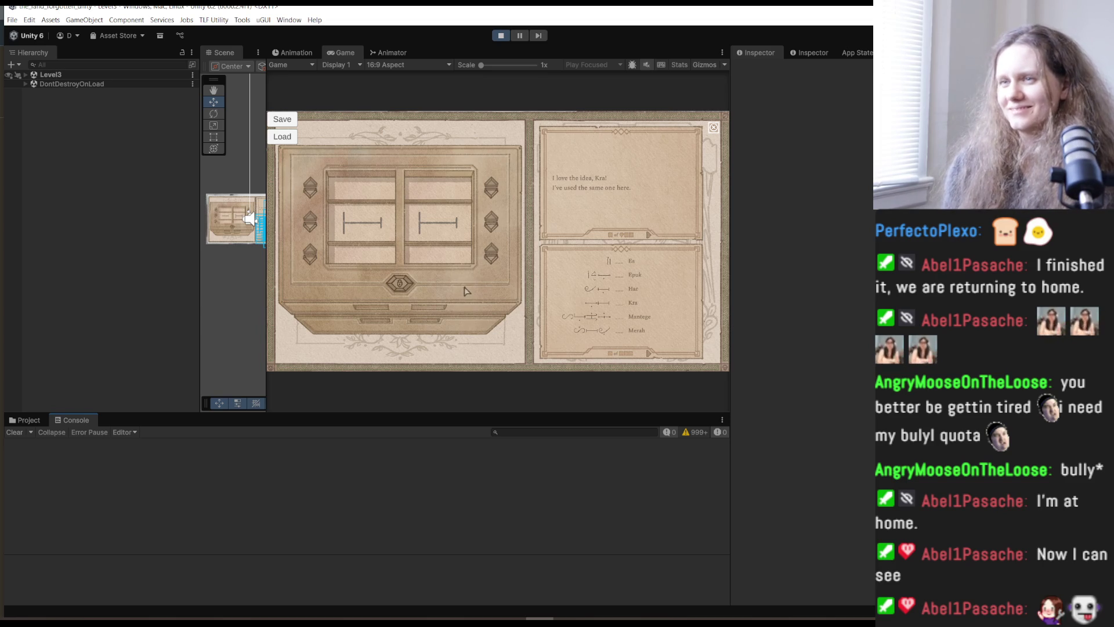
Browse the journal's letters and glossary pages forward, then back to the first ones.
{"action": "left_click", "coordinate": [650, 239]}
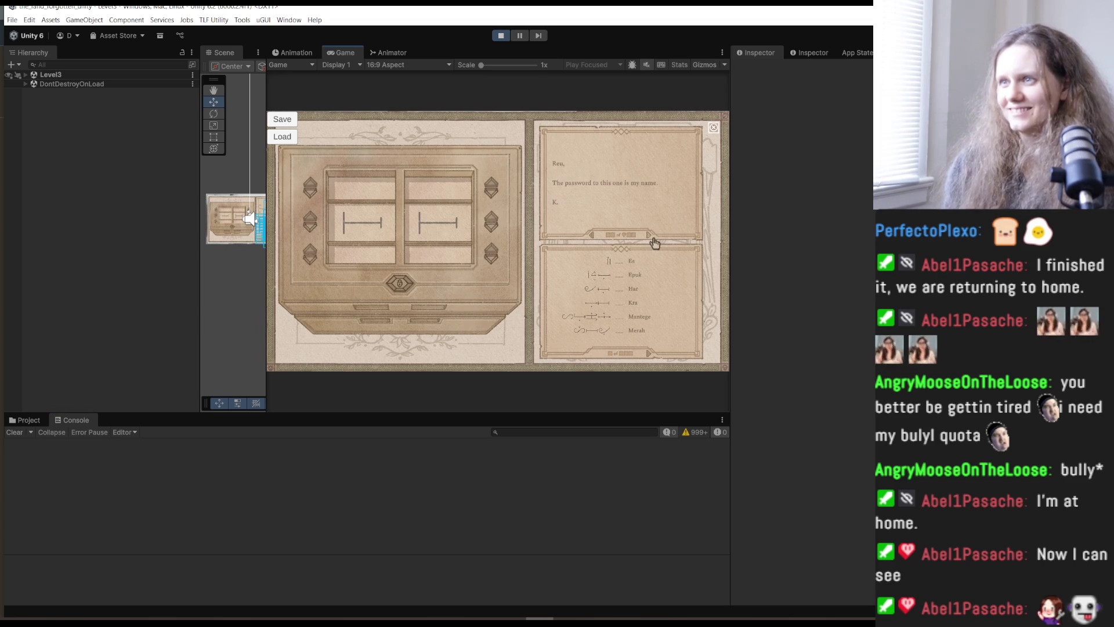
{"action": "left_click", "coordinate": [652, 240]}
{"action": "left_click", "coordinate": [593, 236]}
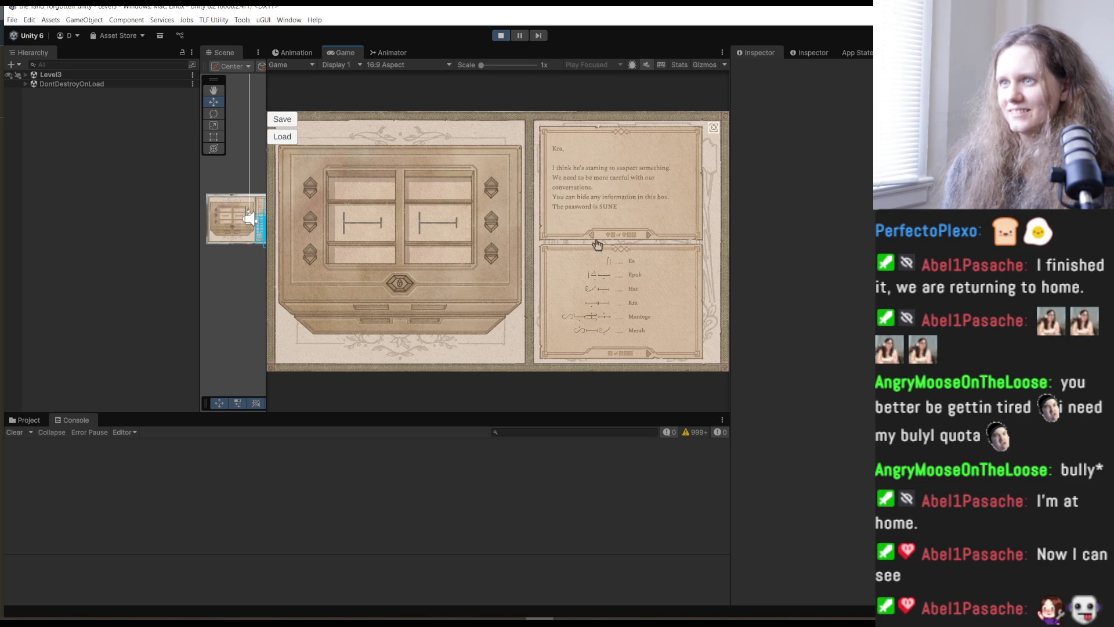
{"action": "left_click", "coordinate": [596, 239]}
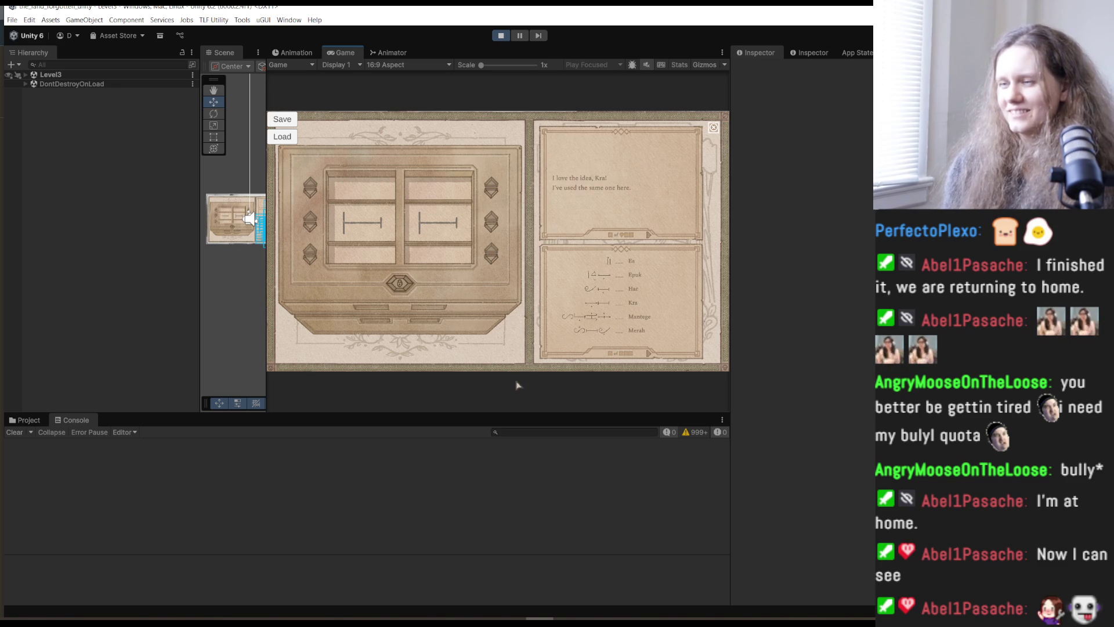
{"action": "left_click", "coordinate": [650, 353]}
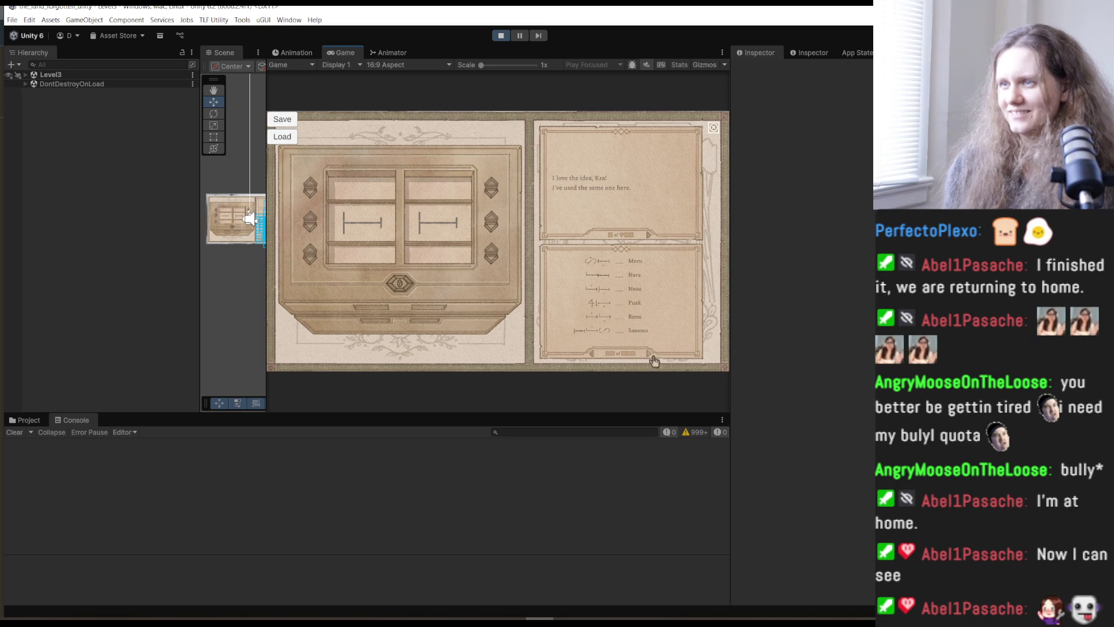
{"action": "left_click", "coordinate": [594, 355]}
{"action": "left_click", "coordinate": [595, 354]}
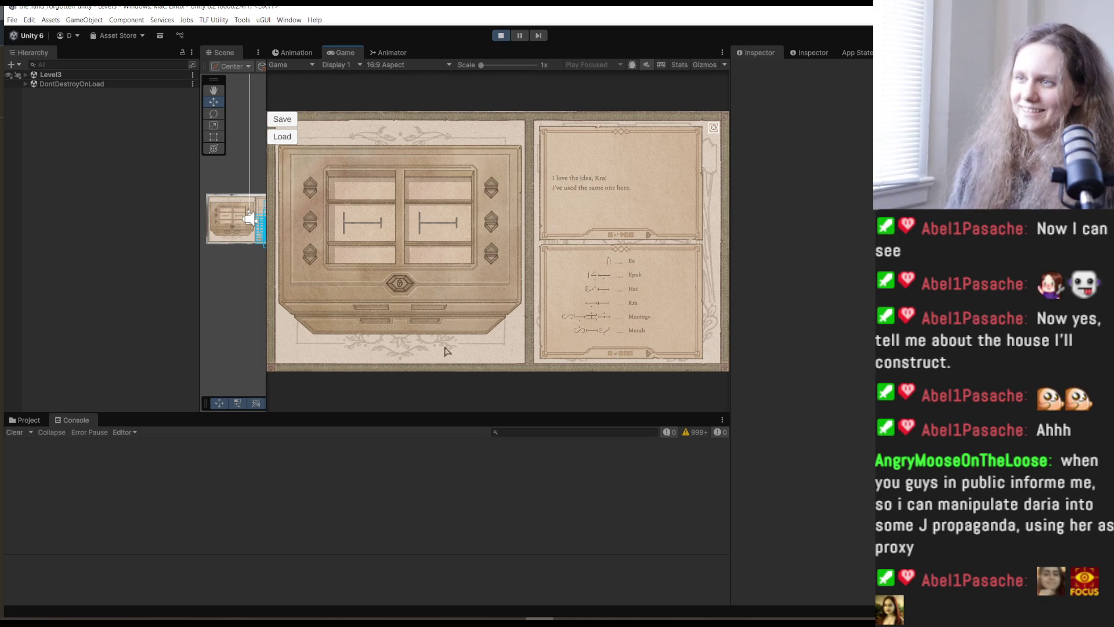
Flip through the glossary to the Senamake page and back to the first page.
{"action": "left_click", "coordinate": [655, 359]}
{"action": "left_click", "coordinate": [653, 357]}
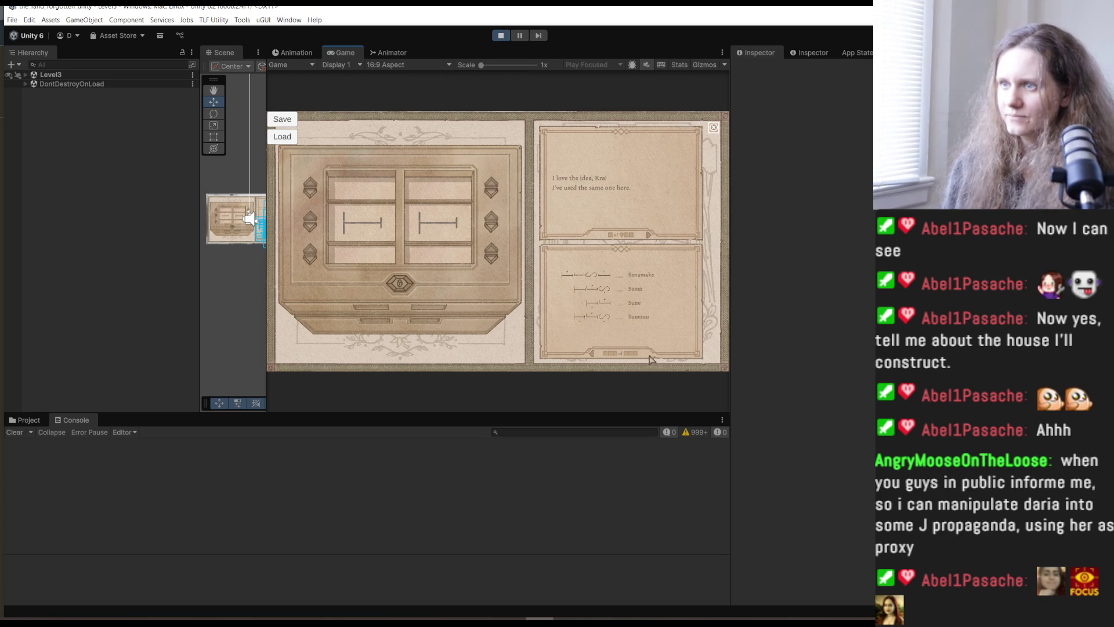
{"action": "left_click", "coordinate": [596, 357]}
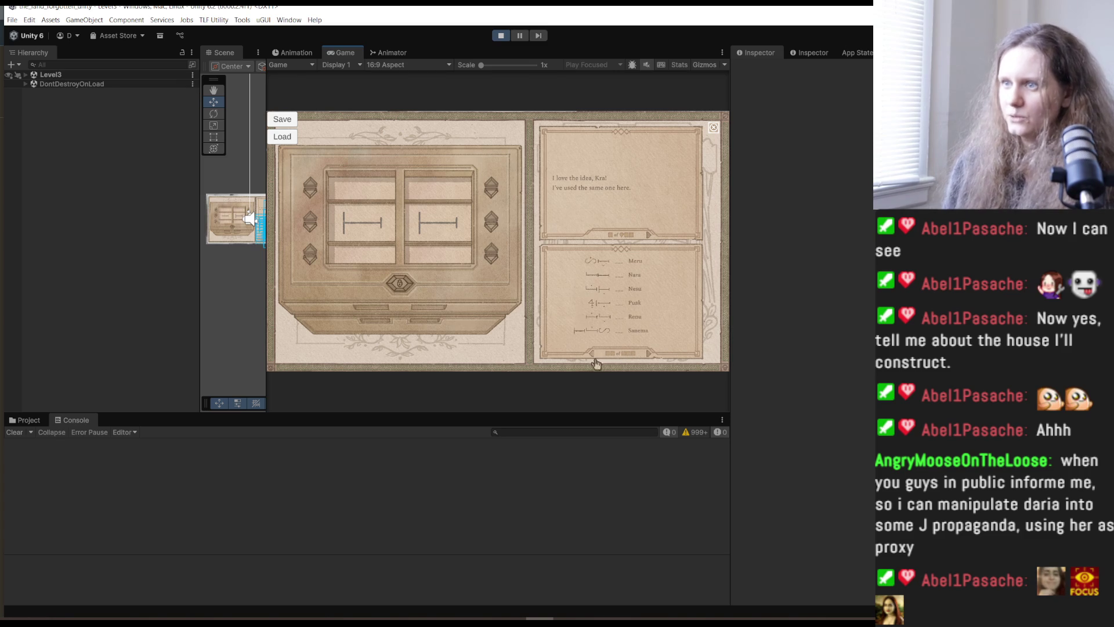
{"action": "left_click", "coordinate": [593, 358]}
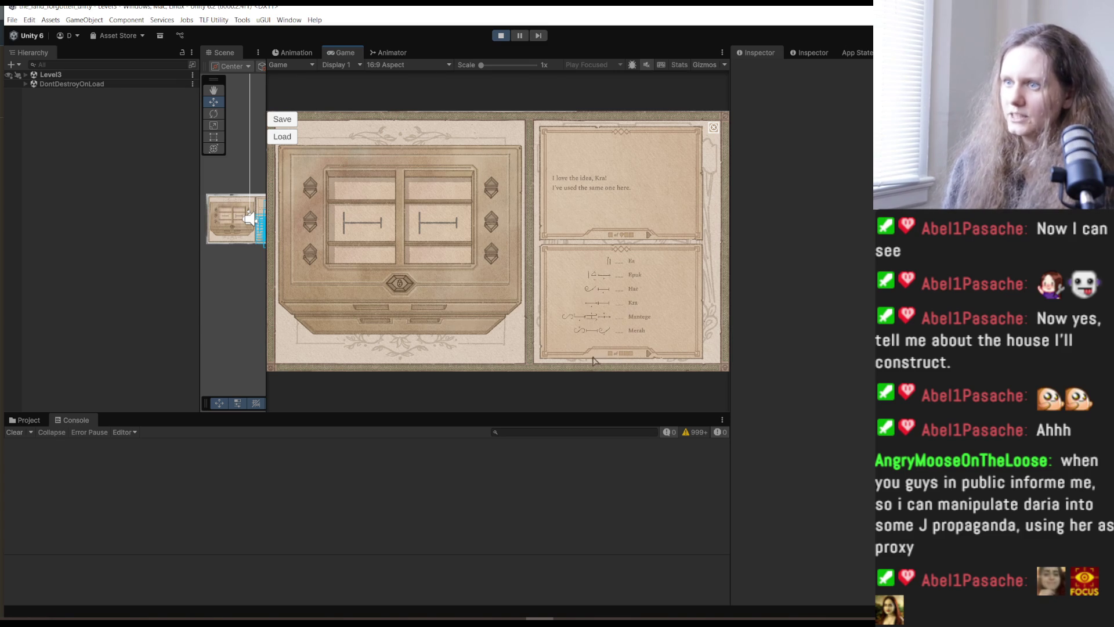
Cycle the chest's left glyph slot around to the bar glyph.
{"action": "left_click", "coordinate": [313, 234]}
{"action": "left_click", "coordinate": [310, 235]}
{"action": "left_click", "coordinate": [310, 235]}
{"action": "left_click", "coordinate": [310, 235]}
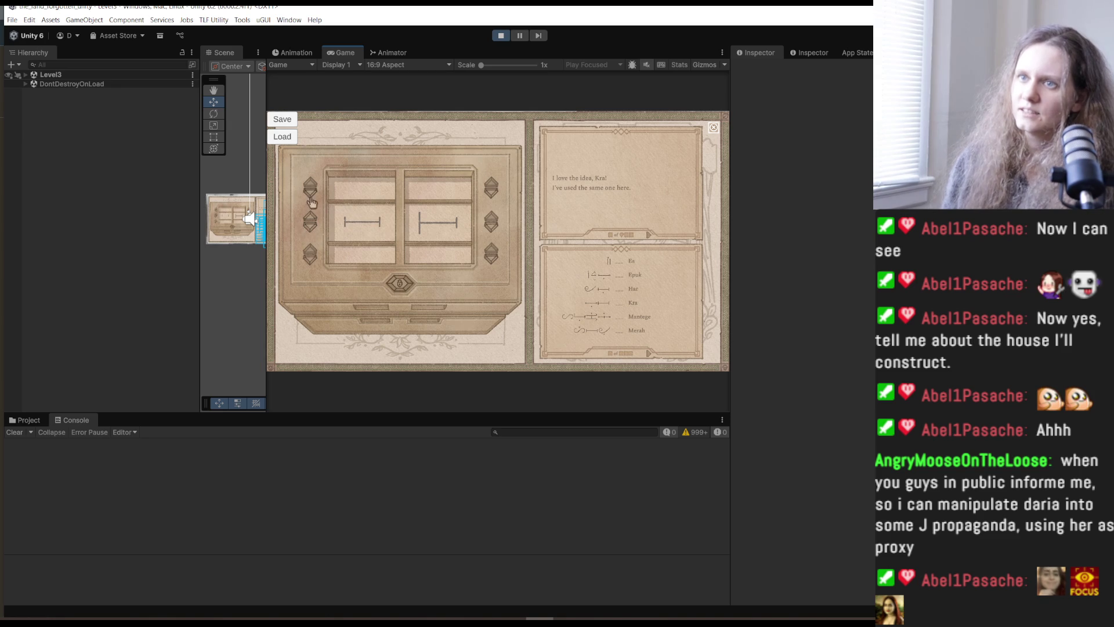
Set the right slot to the vertical bar and lower right to the chevron, then unlock the box.
{"action": "left_click", "coordinate": [492, 234]}
{"action": "left_click", "coordinate": [492, 235]}
{"action": "left_click", "coordinate": [492, 234]}
{"action": "left_click", "coordinate": [492, 234]}
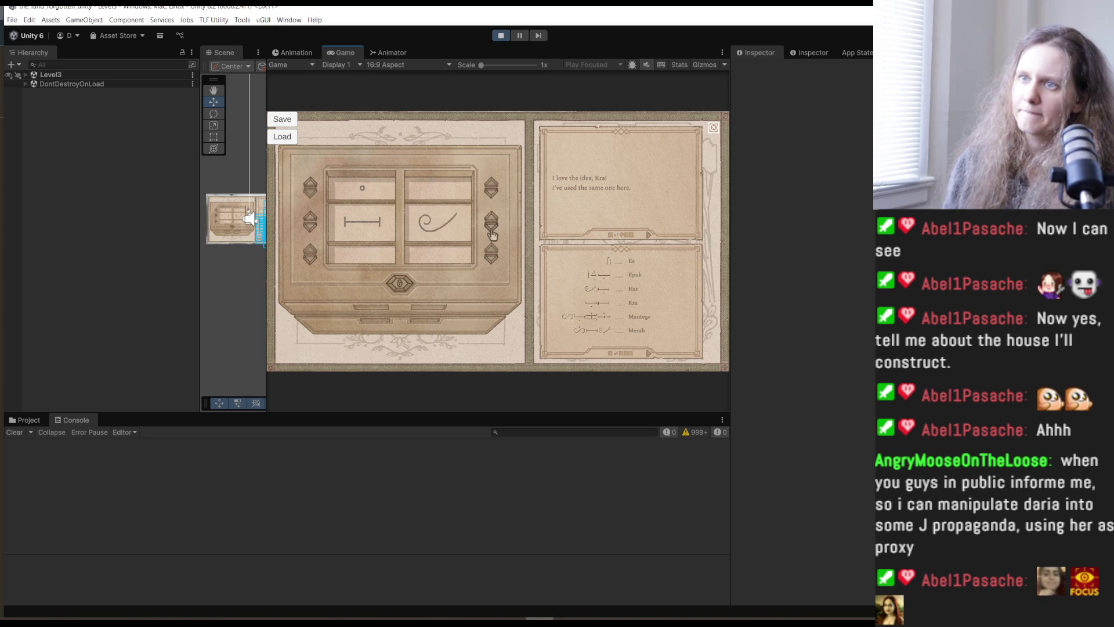
{"action": "left_click", "coordinate": [492, 235]}
{"action": "left_click", "coordinate": [492, 234]}
{"action": "left_click", "coordinate": [492, 234]}
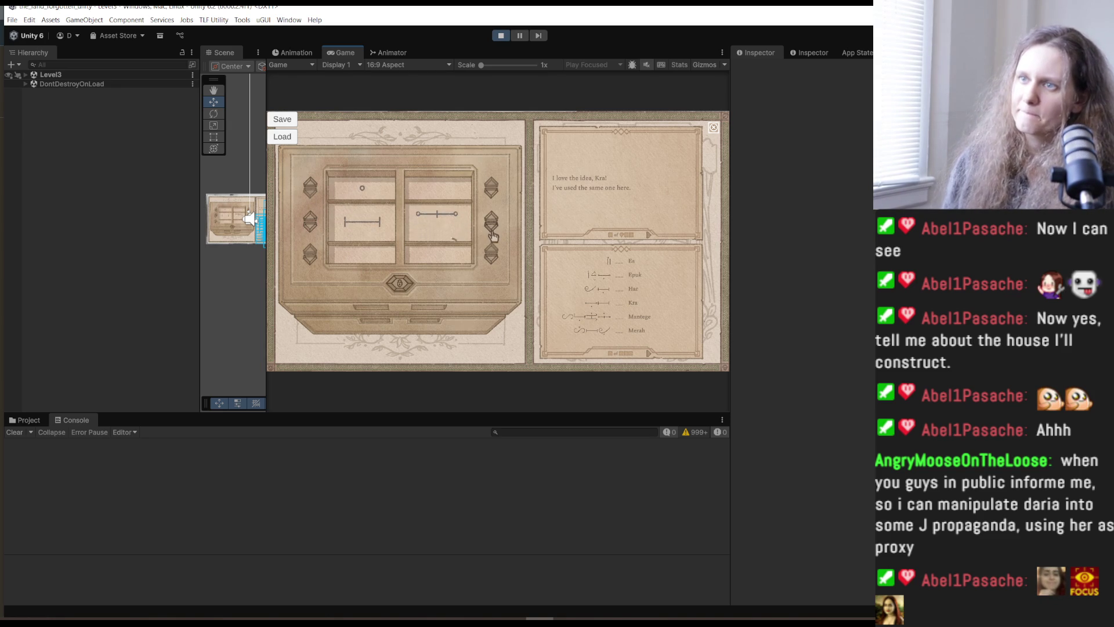
{"action": "left_click", "coordinate": [493, 234]}
{"action": "left_click", "coordinate": [495, 230]}
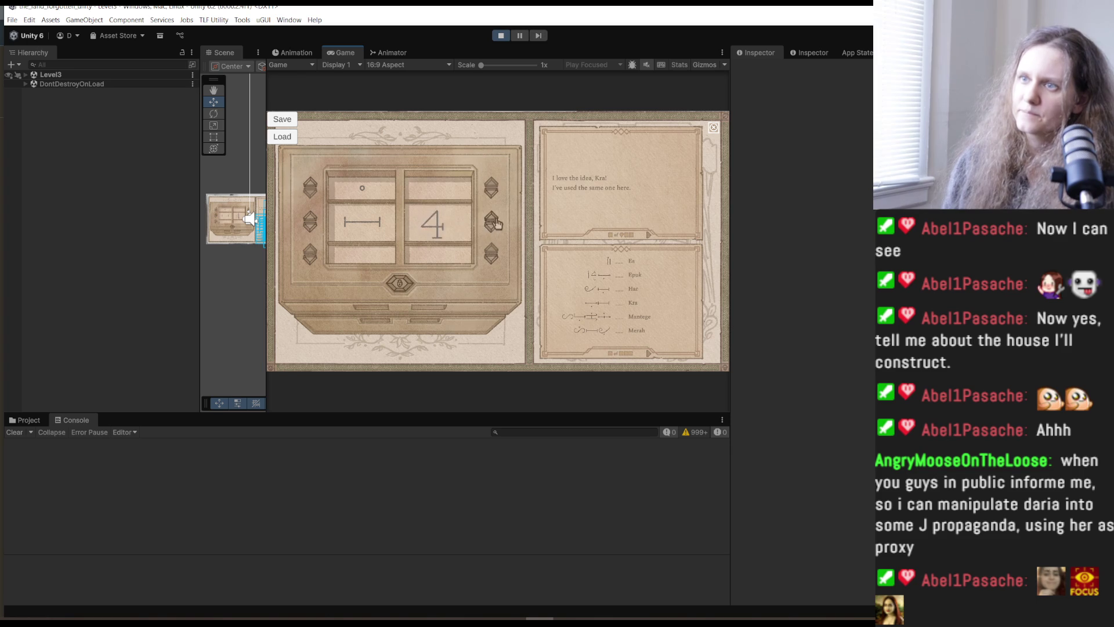
{"action": "left_click", "coordinate": [493, 228]}
{"action": "left_click", "coordinate": [492, 256]}
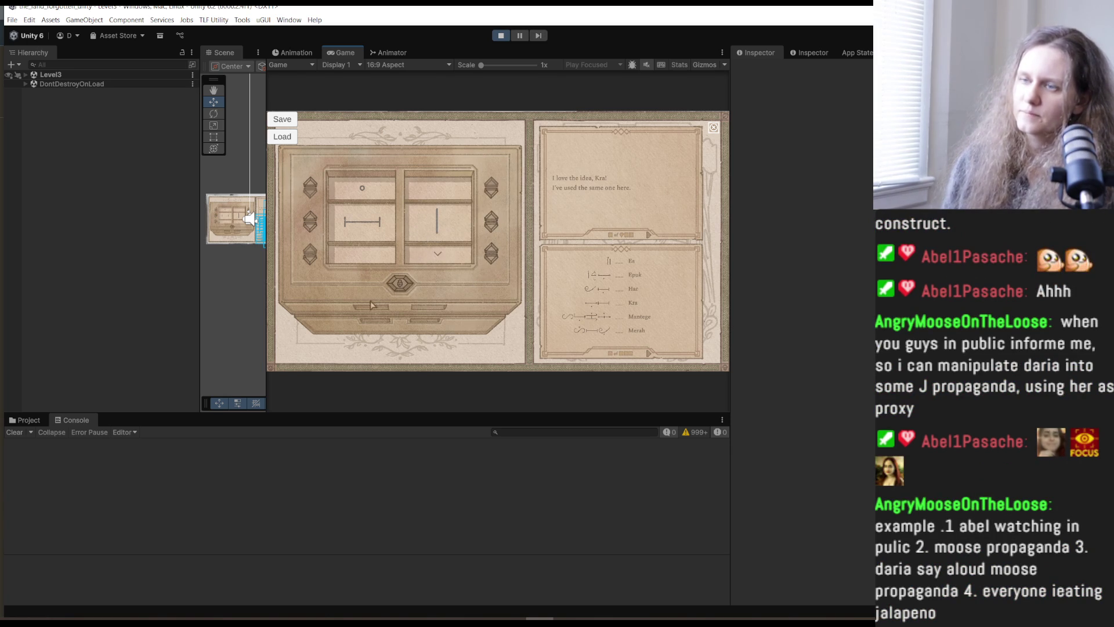
{"action": "left_click", "coordinate": [404, 287]}
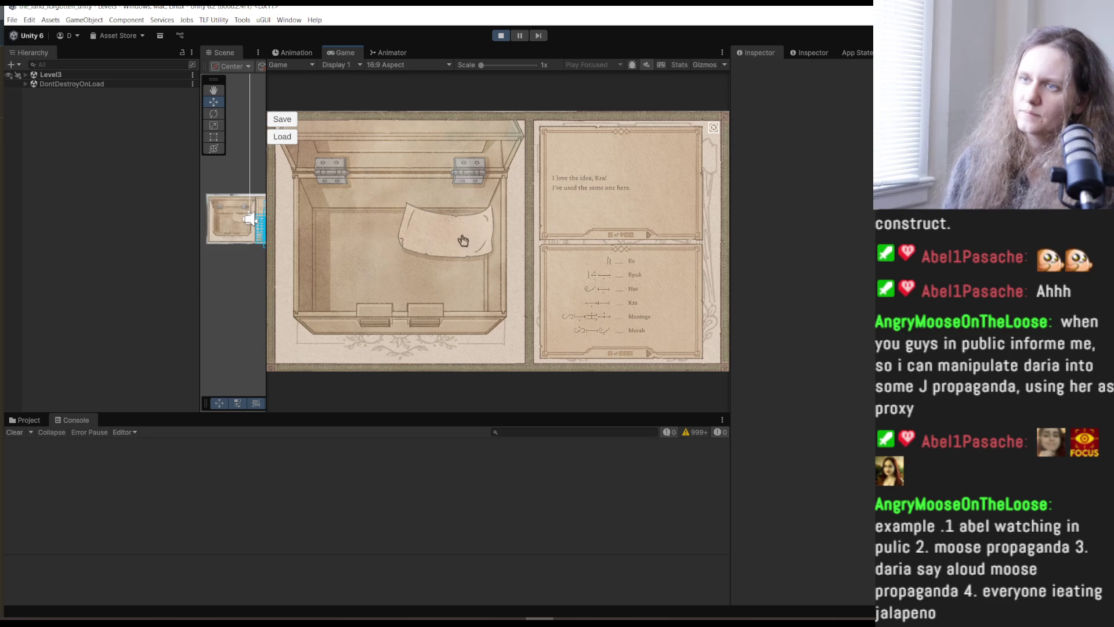
Read the box's letter with the sangka and menung glyphs, then close it and the close-up.
{"action": "left_click", "coordinate": [461, 240]}
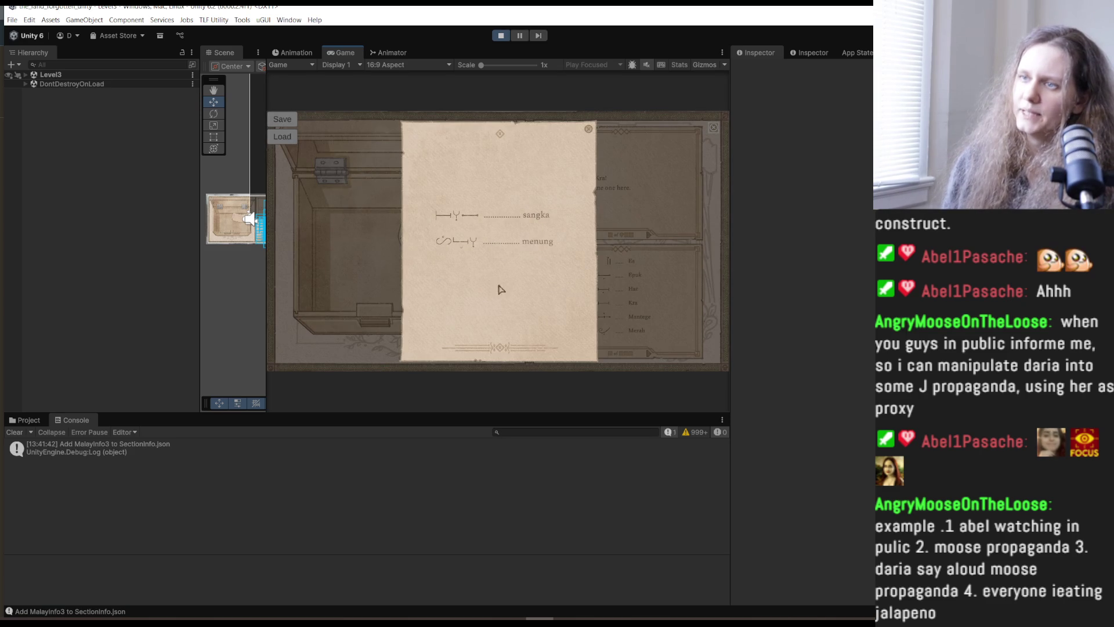
{"action": "left_click", "coordinate": [588, 130]}
{"action": "left_click", "coordinate": [714, 128]}
Go to the excavation room, examine the archaeologist's table, then approach the archaeologist to talk.
{"action": "left_click", "coordinate": [685, 162]}
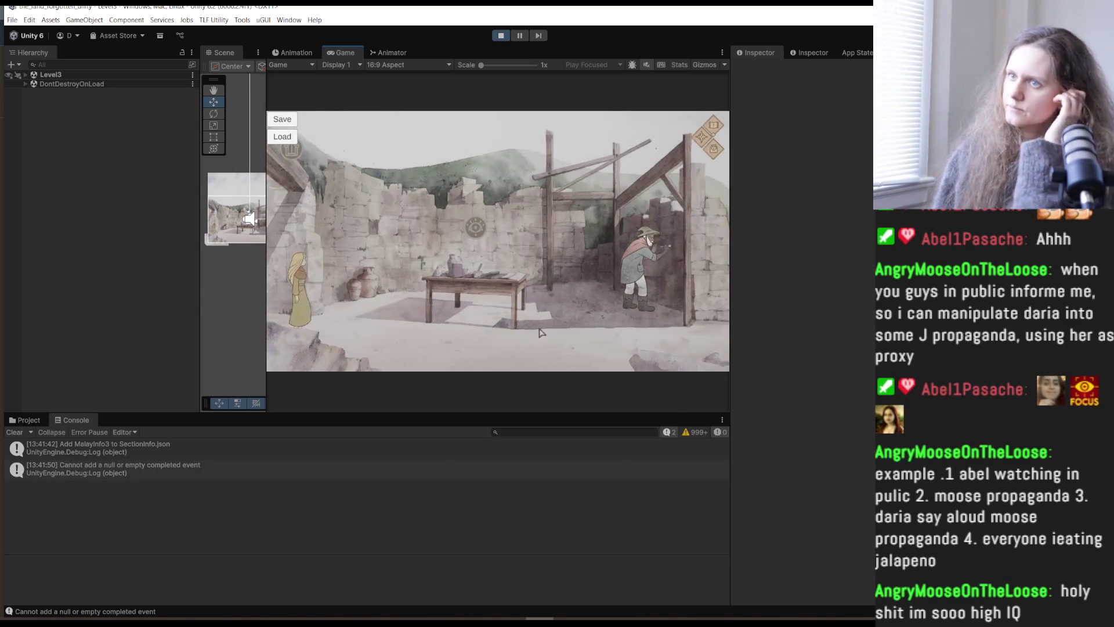
{"action": "left_click", "coordinate": [475, 228]}
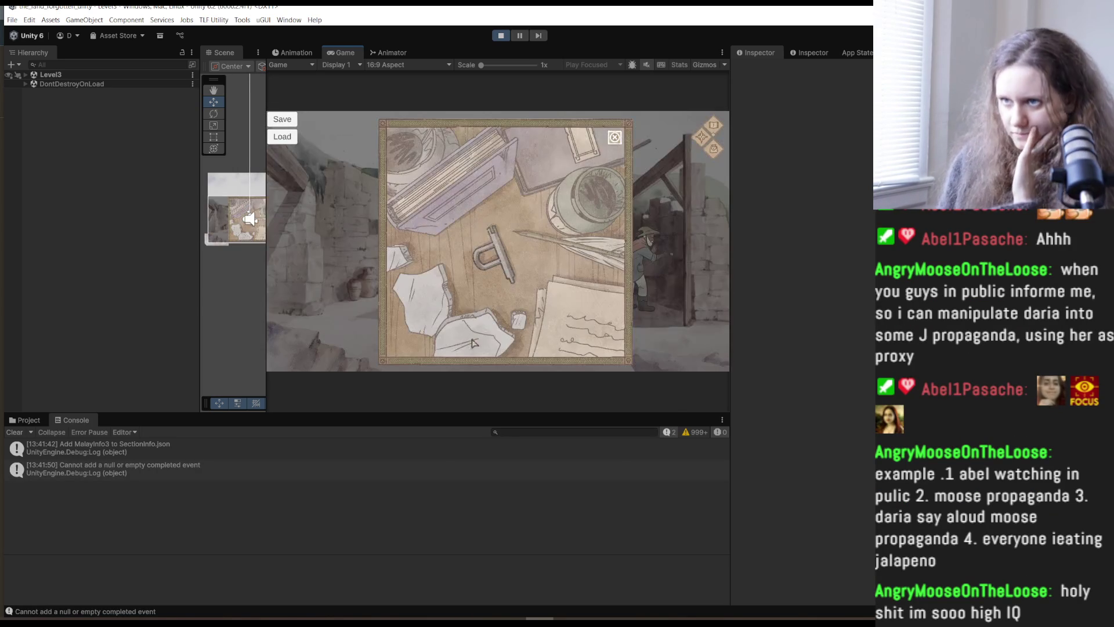
{"action": "left_click", "coordinate": [525, 258]}
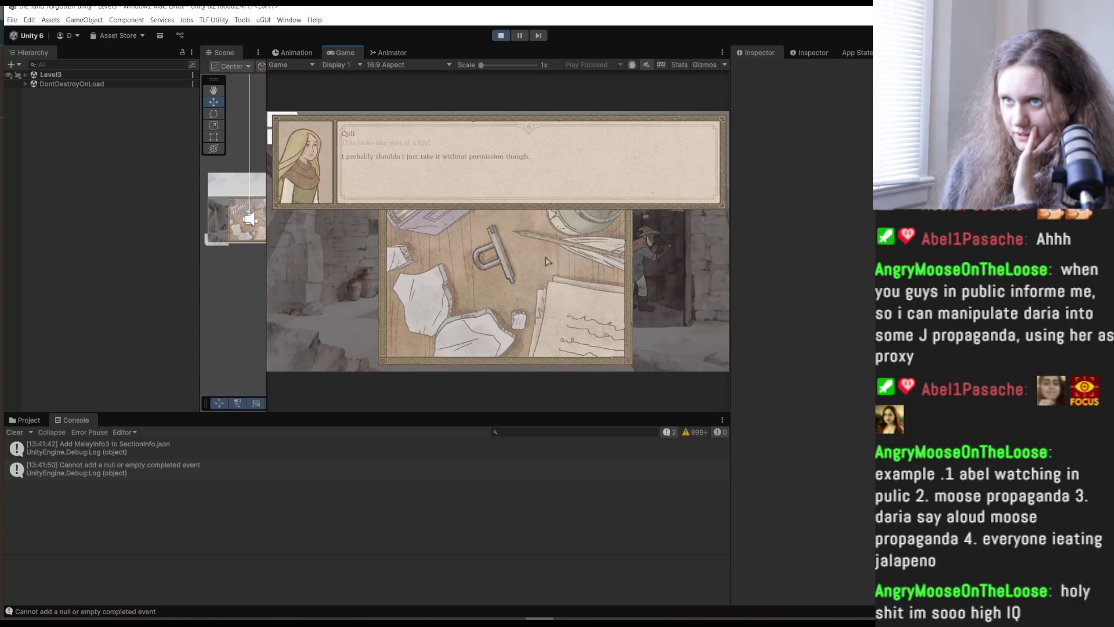
{"action": "left_click", "coordinate": [614, 138]}
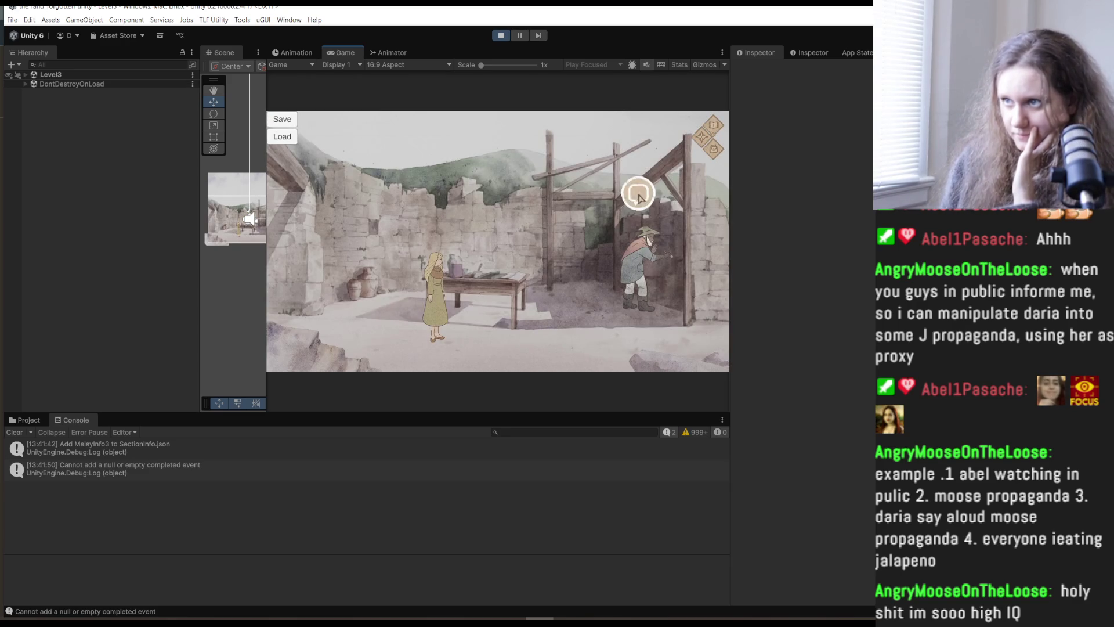
{"action": "left_click", "coordinate": [590, 300]}
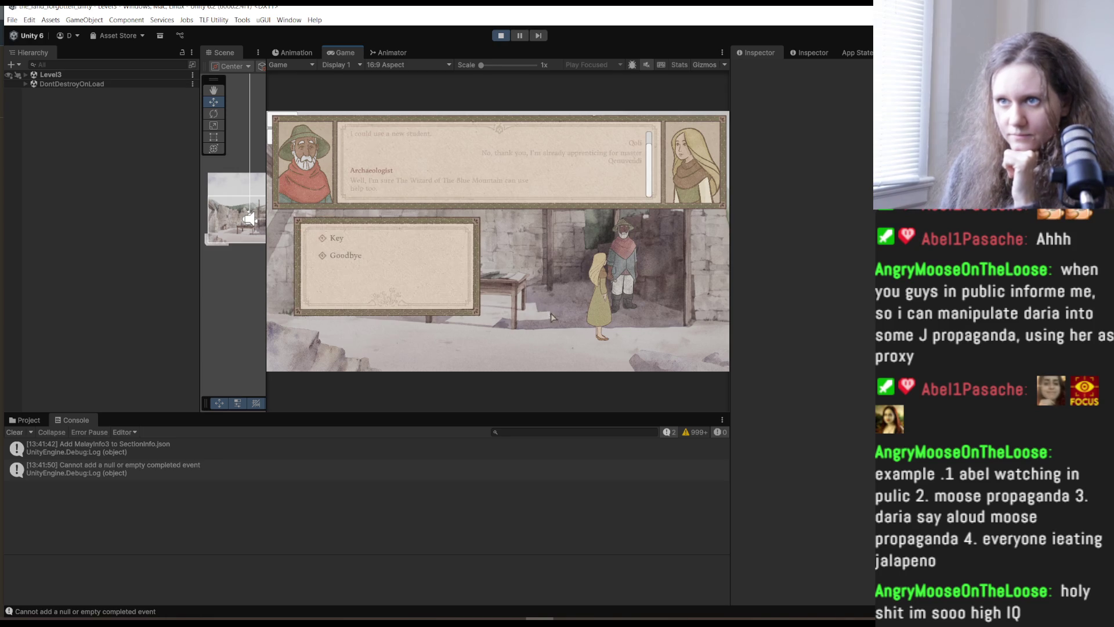
Ask the archaeologist about the Key, then the Excavation, and finish the conversation.
{"action": "left_click", "coordinate": [401, 242]}
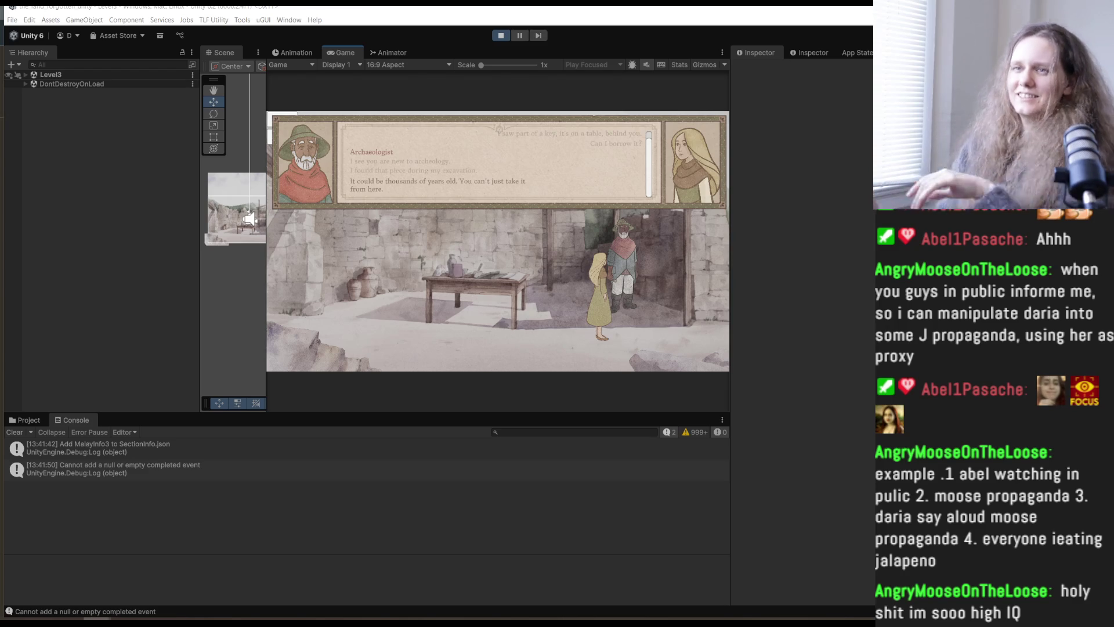
{"action": "left_click", "coordinate": [534, 320]}
{"action": "left_click", "coordinate": [377, 240]}
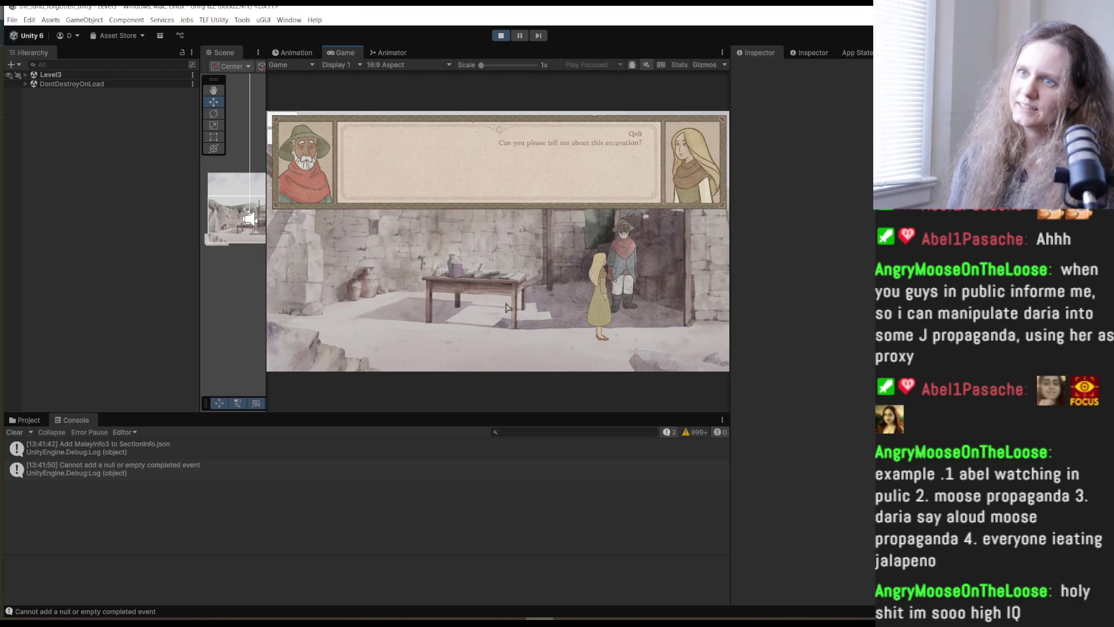
{"action": "left_click", "coordinate": [511, 338]}
{"action": "left_click", "coordinate": [509, 340]}
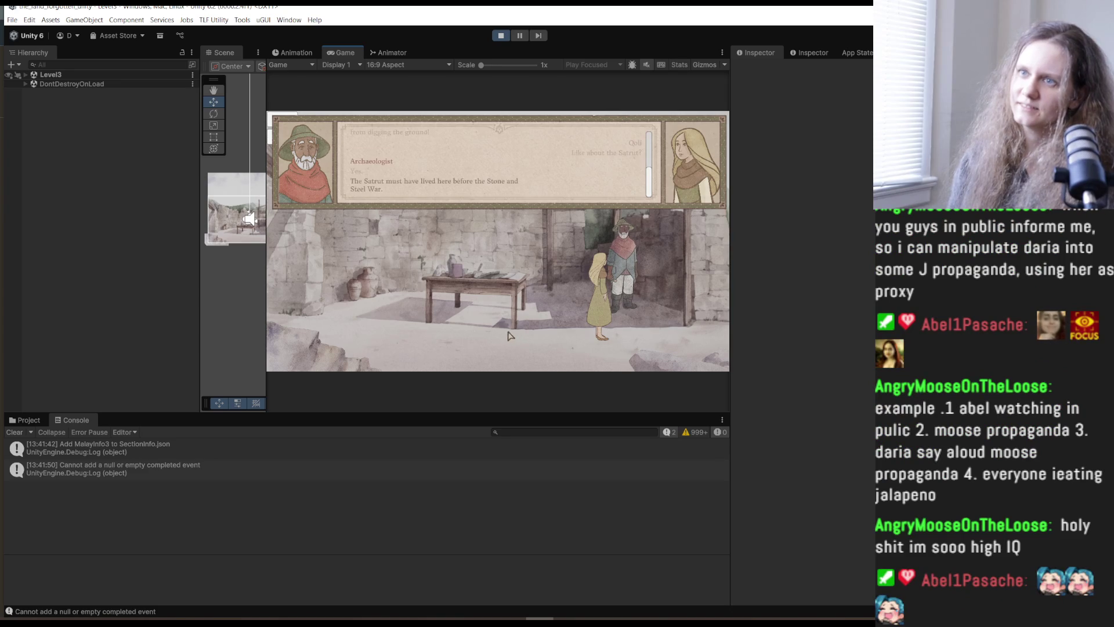
{"action": "left_click", "coordinate": [506, 342]}
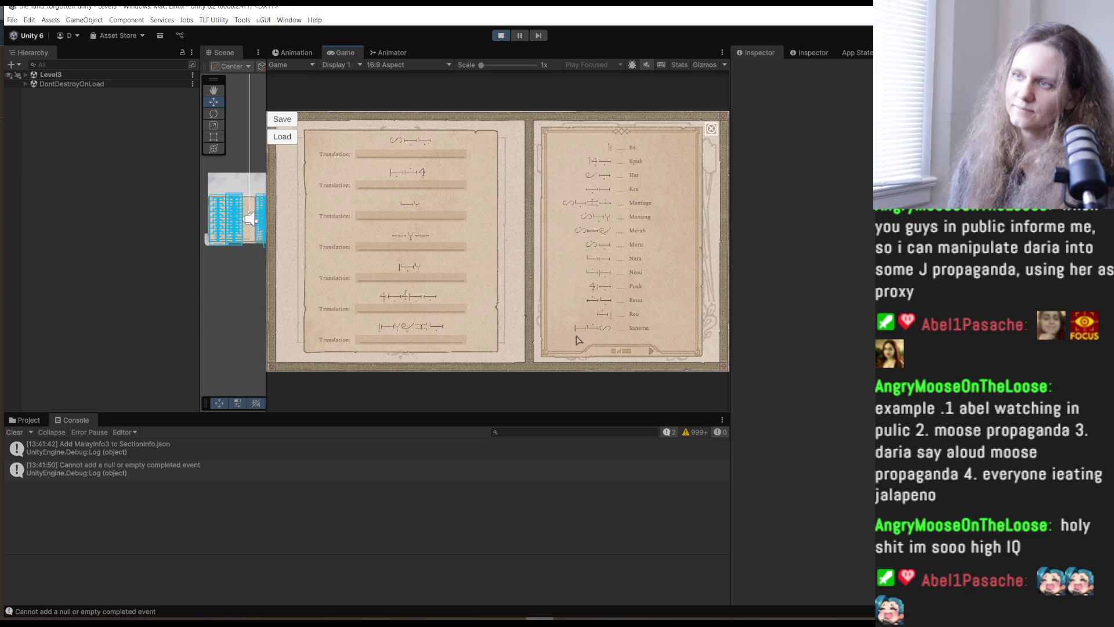
Page through the translation word list, closing and reopening the book, back to page one.
{"action": "left_click", "coordinate": [652, 355]}
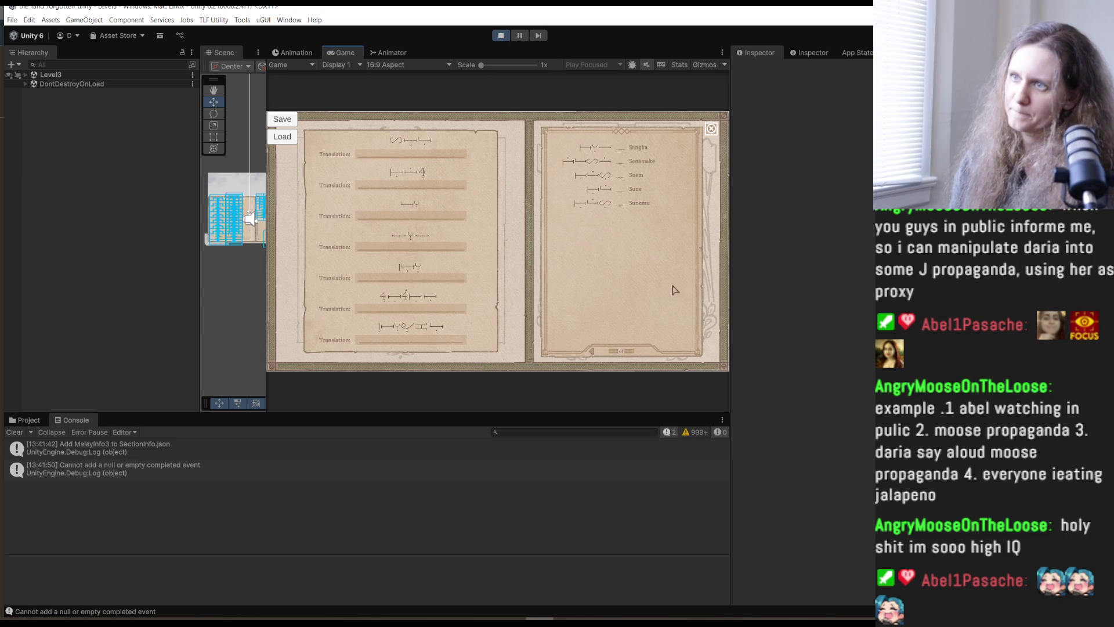
{"action": "left_click", "coordinate": [711, 128]}
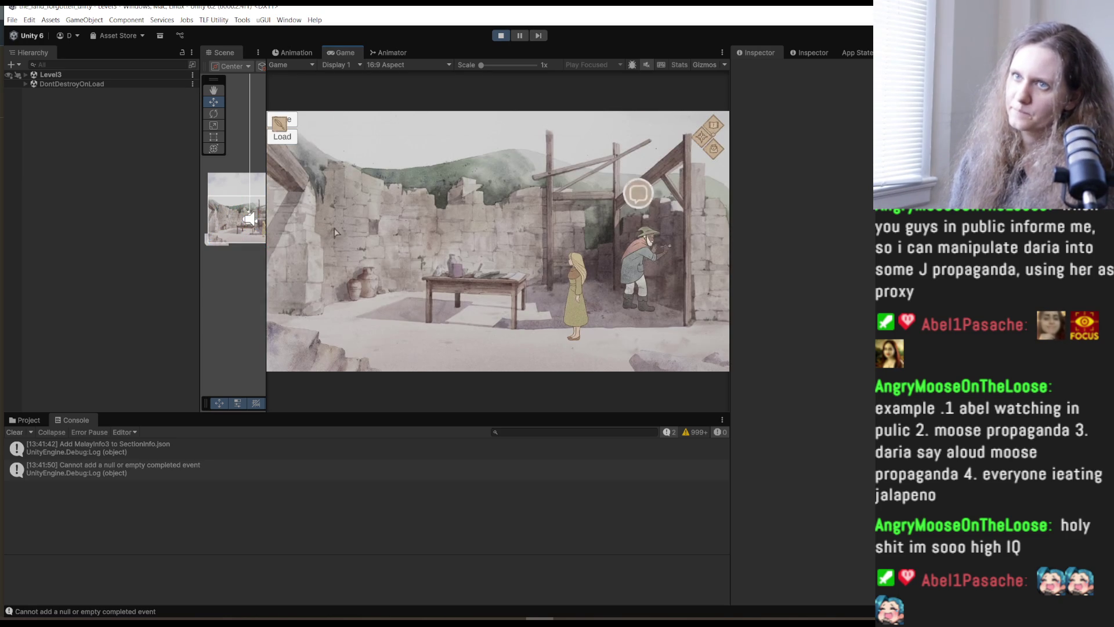
{"action": "left_click", "coordinate": [279, 125]}
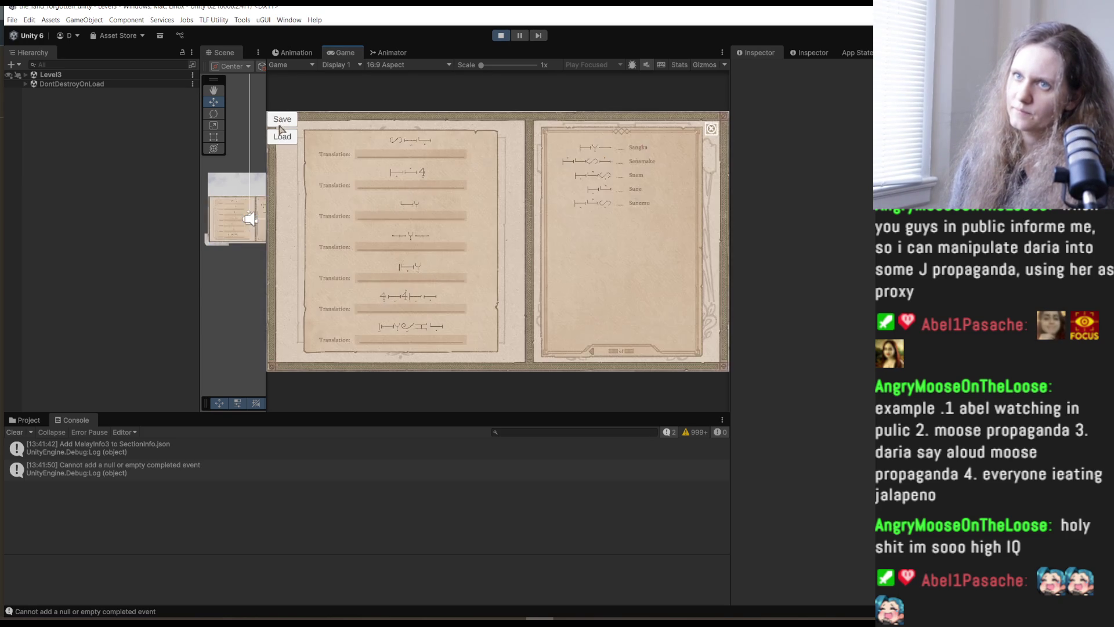
{"action": "left_click", "coordinate": [651, 354]}
{"action": "left_click", "coordinate": [589, 354]}
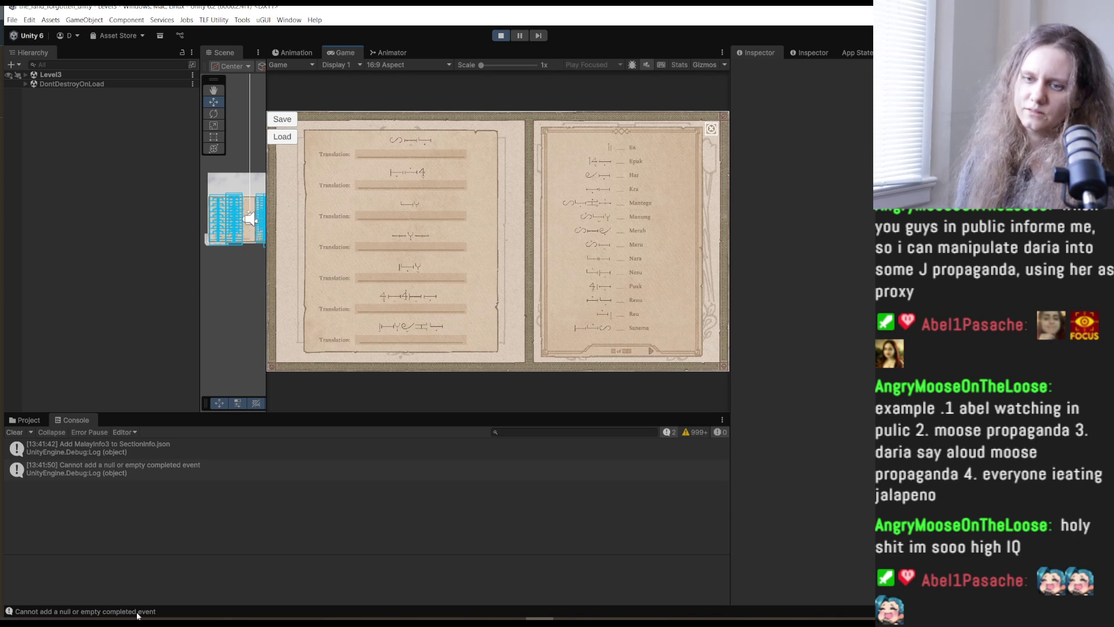
Close the translation book and walk Qoli to the left.
{"action": "mouse_move", "coordinate": [97, 621]}
{"action": "mouse_move", "coordinate": [100, 593]}
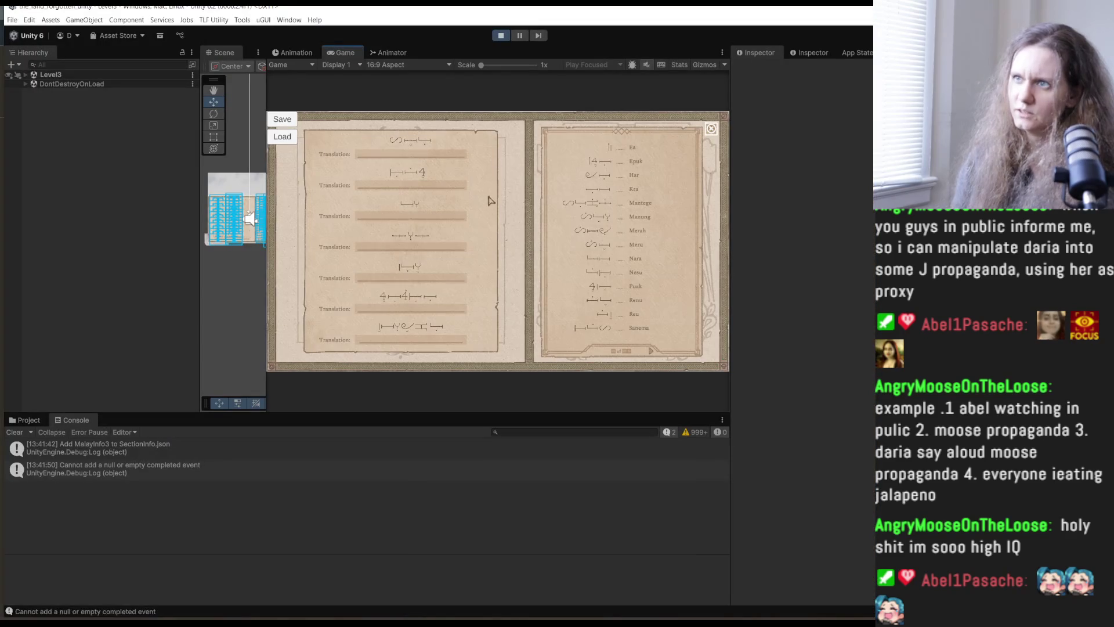
{"action": "left_click", "coordinate": [711, 128]}
{"action": "left_click", "coordinate": [360, 311]}
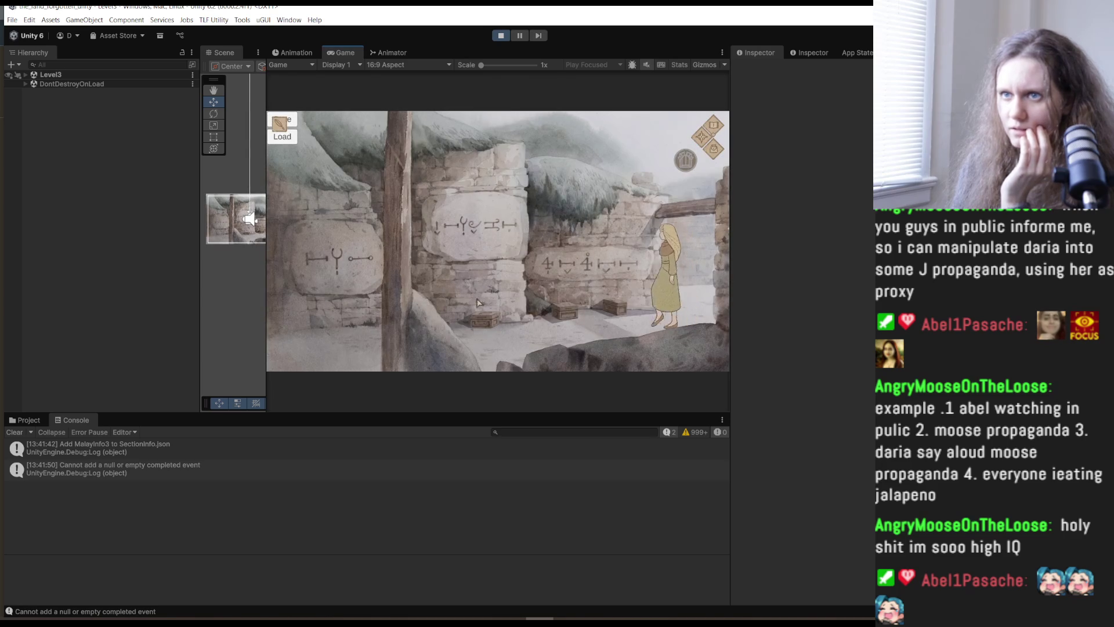
Walk Qoli further left over to the crates and pick up the hat from the wall.
{"action": "left_click", "coordinate": [479, 302]}
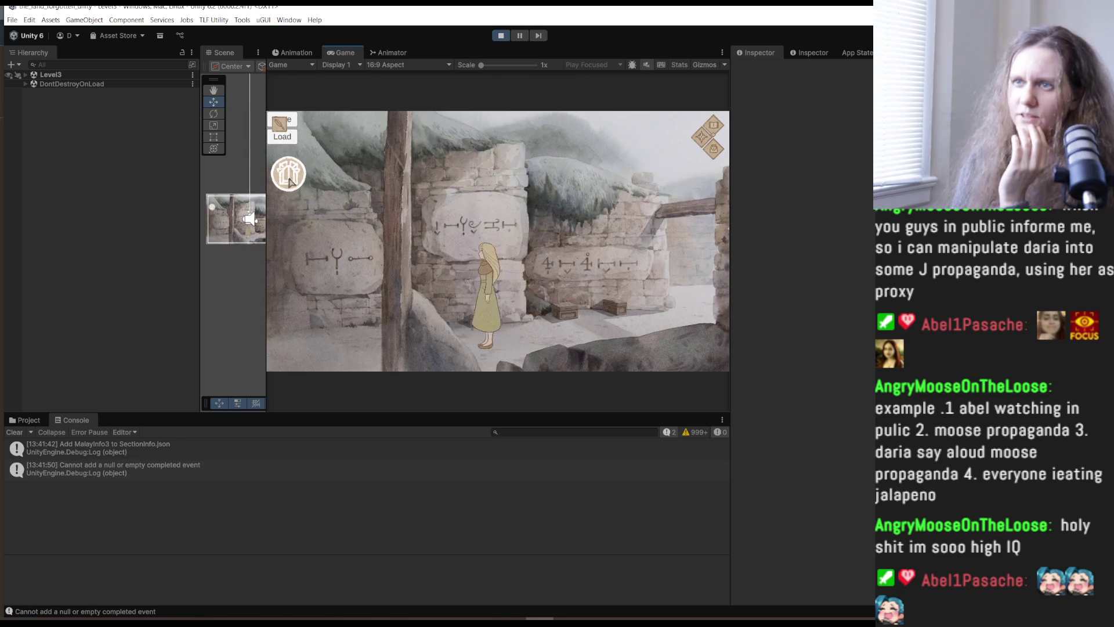
{"action": "left_click", "coordinate": [287, 356]}
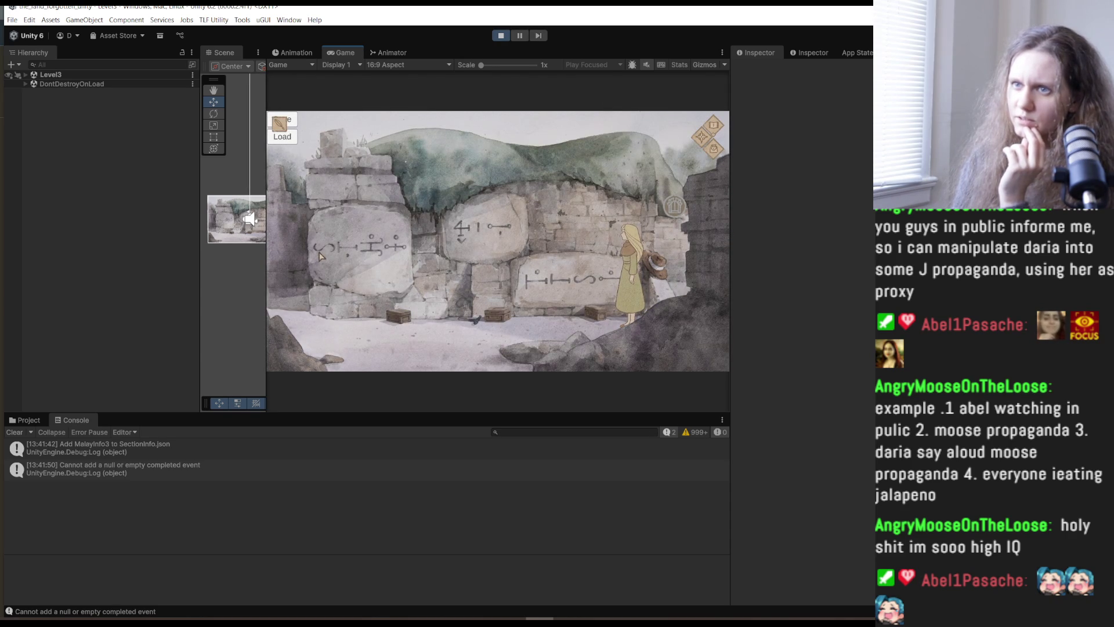
{"action": "left_click", "coordinate": [566, 323]}
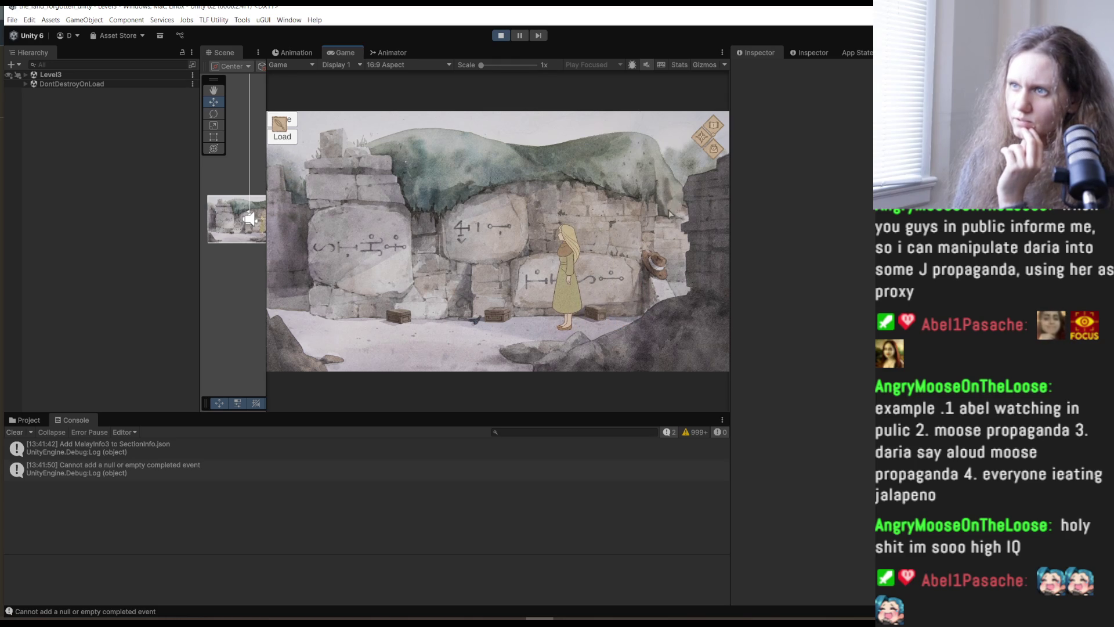
{"action": "left_click", "coordinate": [655, 264]}
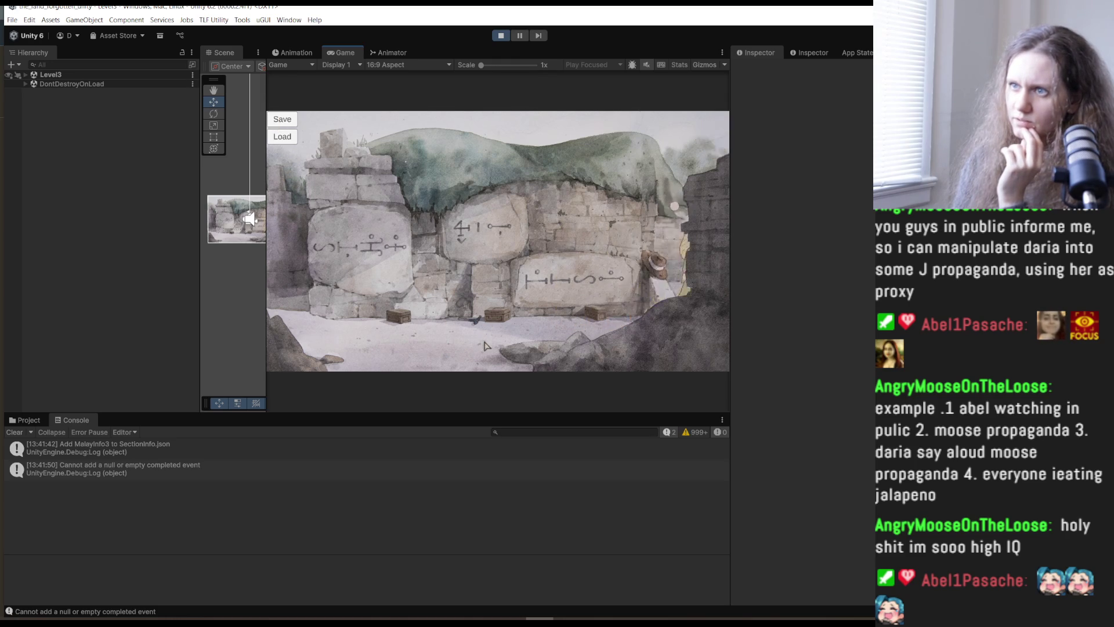
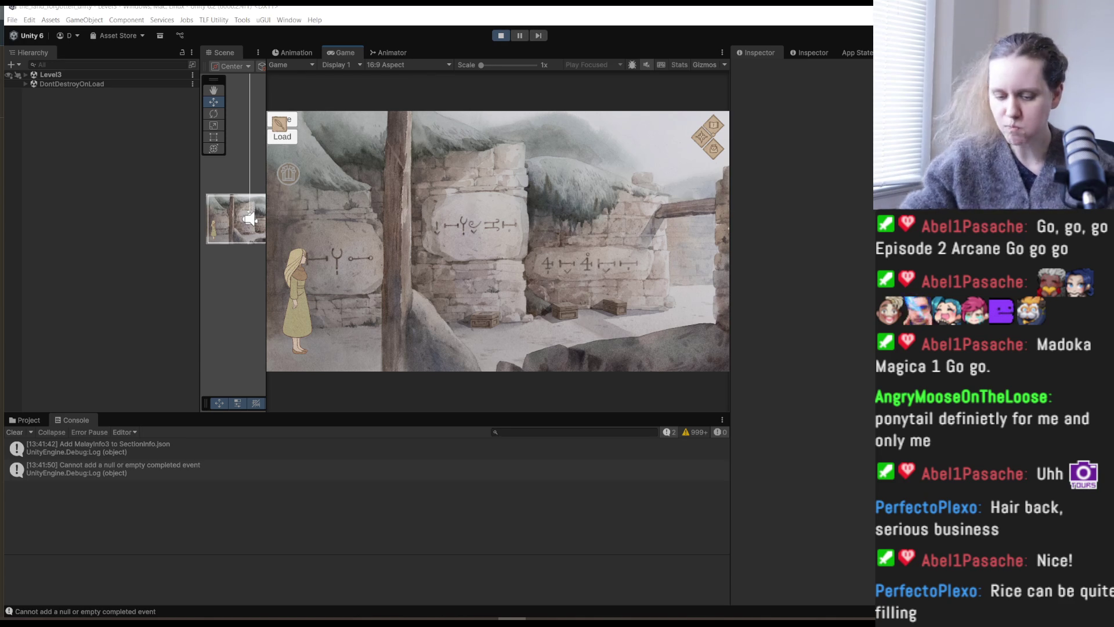
Bring the MalayInfo3 Google Doc with the 'sangka' and 'menung' glyph markup to the front.
{"action": "key", "text": "alt+z"}
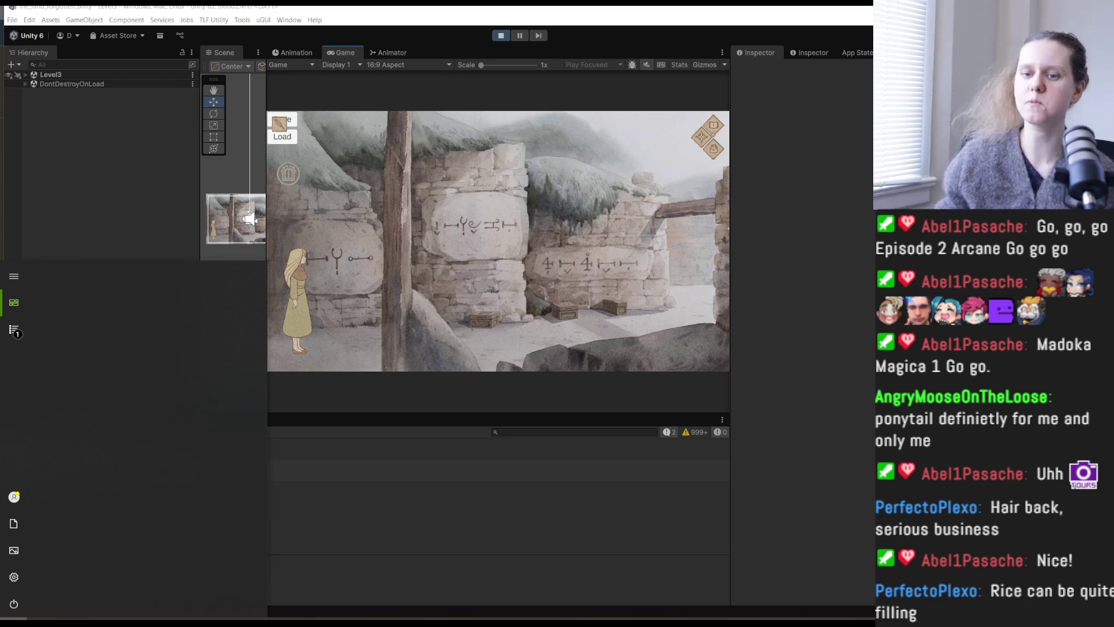
{"action": "mouse_move", "coordinate": [153, 618]}
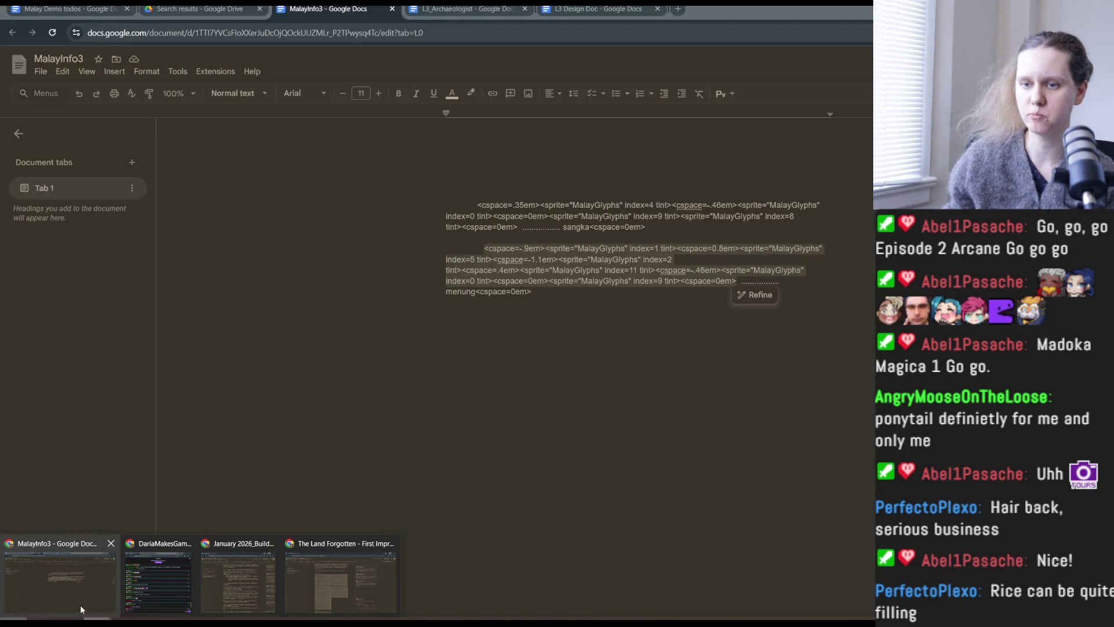
Show the Malay Demo todos TODO list containing the 'Menung misspelled' item.
{"action": "left_click", "coordinate": [94, 19]}
{"action": "scroll", "coordinate": [646, 380], "scroll_direction": "up", "scroll_amount": 2}
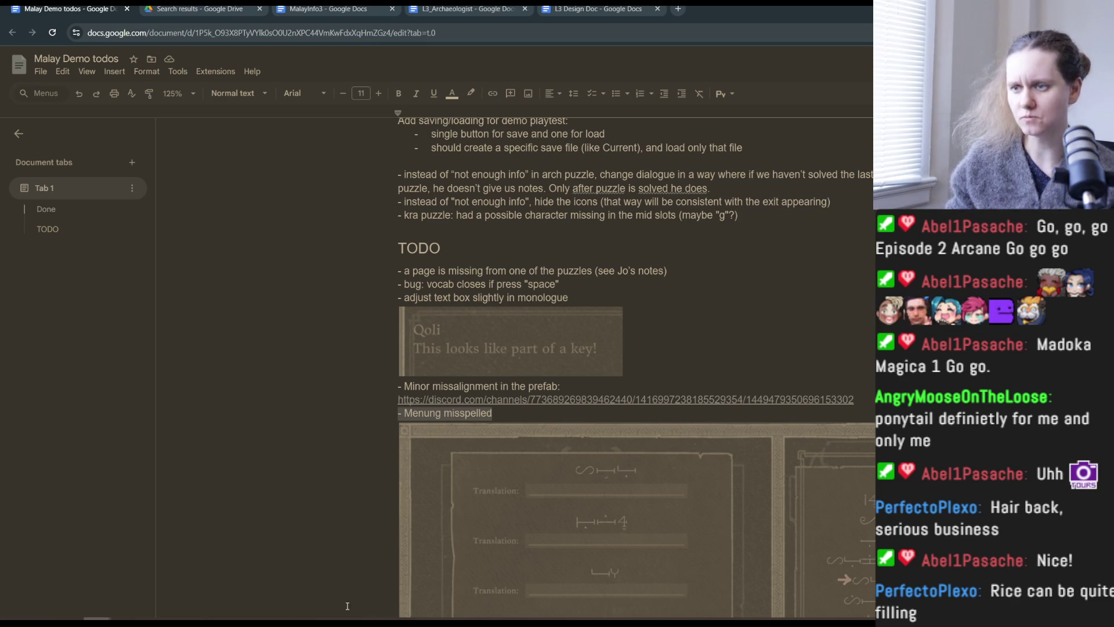
{"action": "mouse_move", "coordinate": [235, 619]}
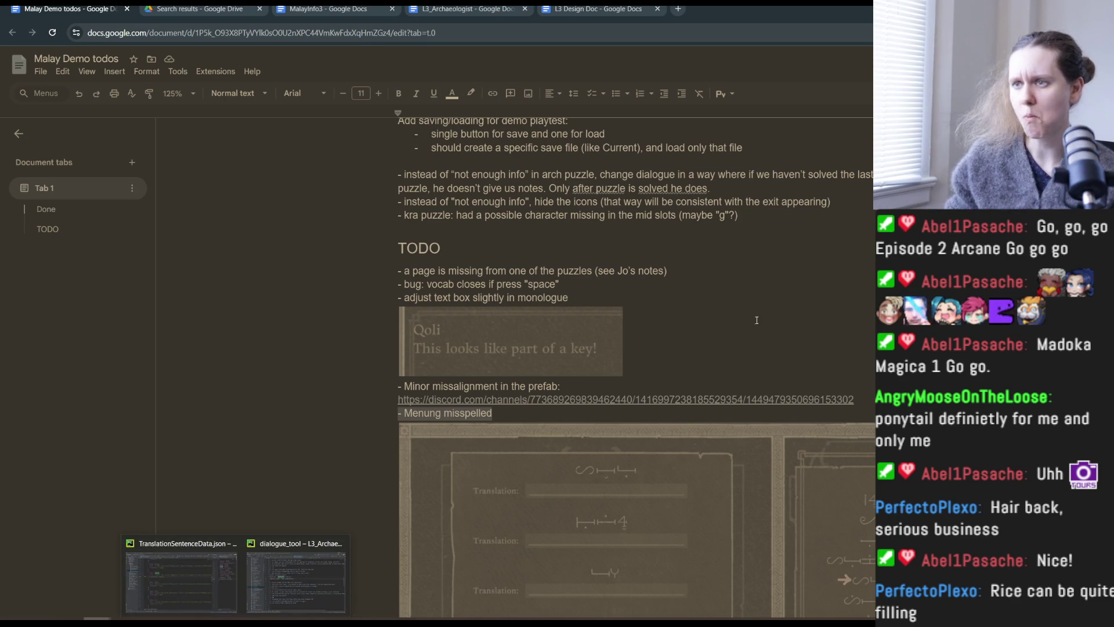
{"action": "scroll", "coordinate": [718, 321], "scroll_direction": "up", "scroll_amount": 3}
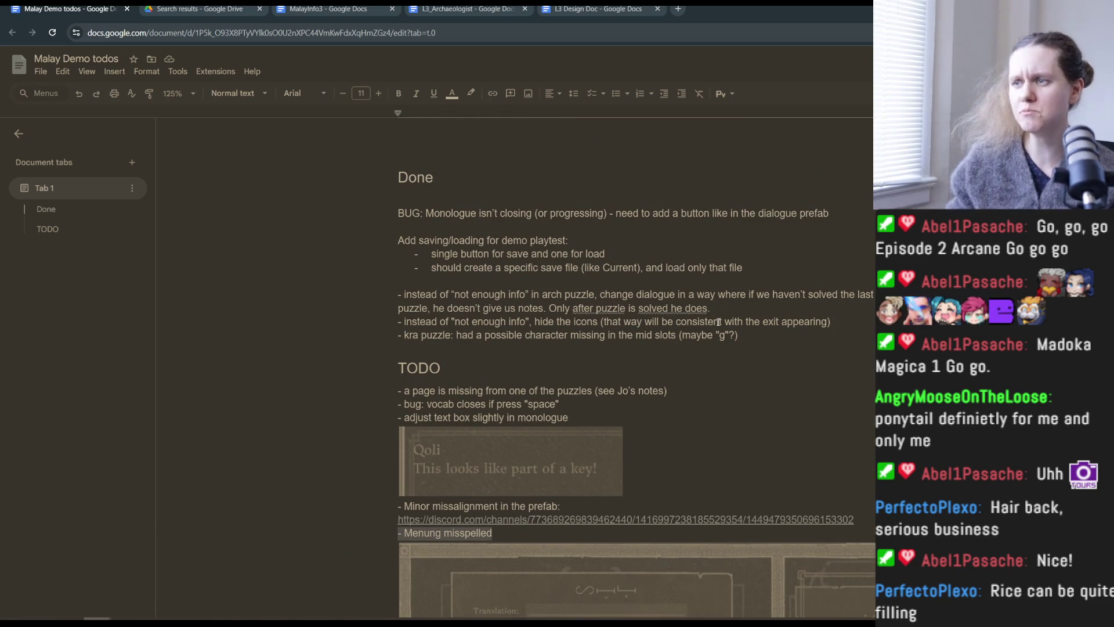
{"action": "scroll", "coordinate": [718, 321], "scroll_direction": "down", "scroll_amount": 10}
{"action": "scroll", "coordinate": [719, 322], "scroll_direction": "up", "scroll_amount": 3}
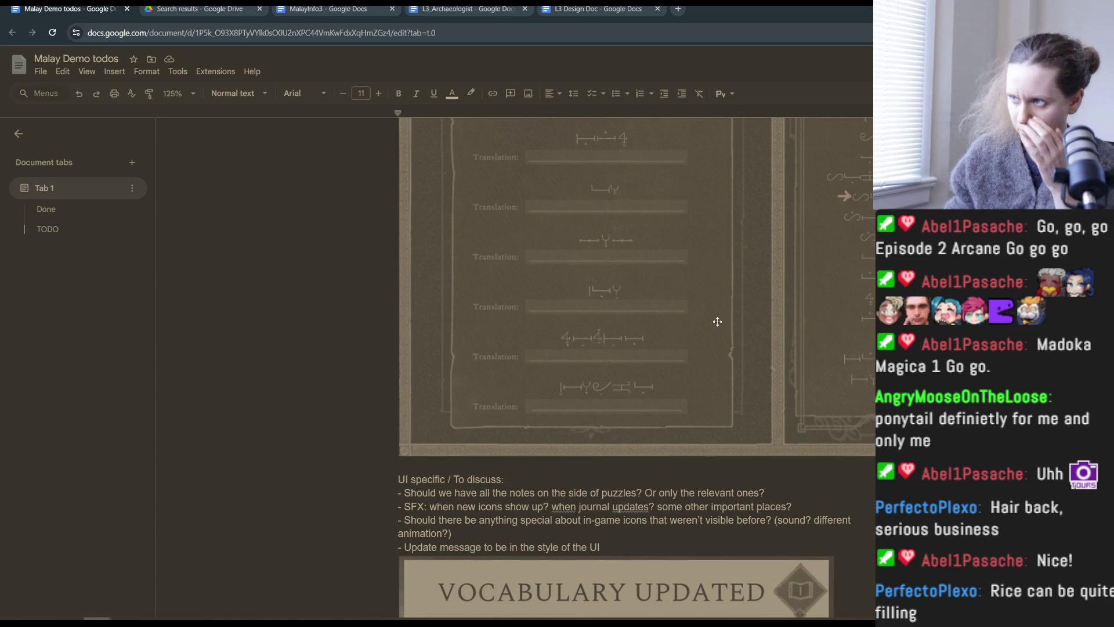
{"action": "scroll", "coordinate": [718, 321], "scroll_direction": "up", "scroll_amount": 2}
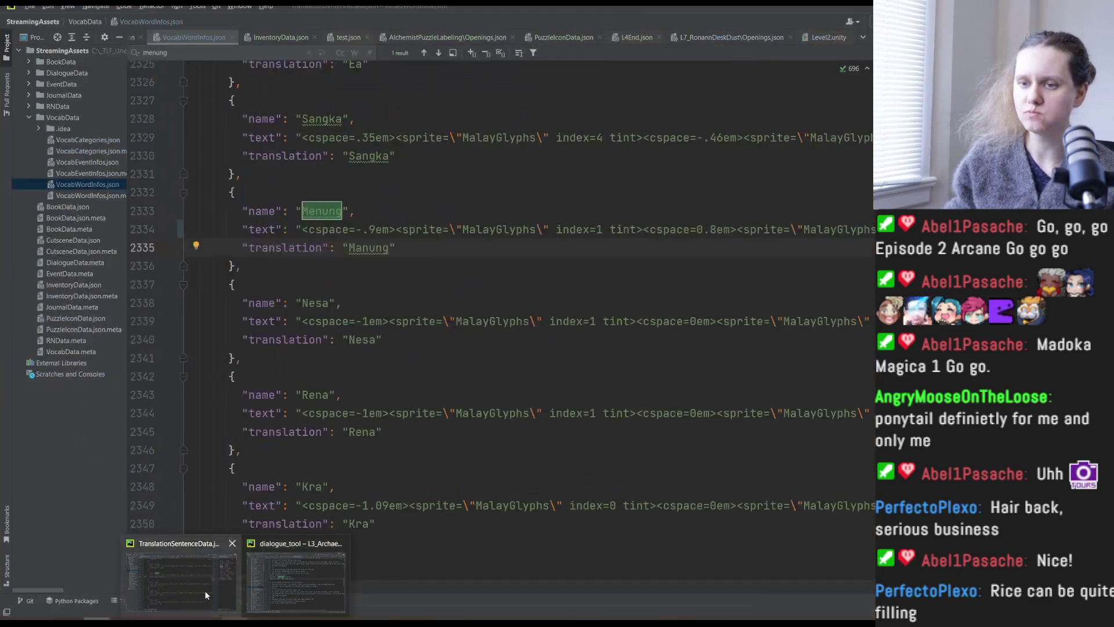
Correct the translation 'Manung' to 'Menung' on line 2335 of VocabWordInfos.json.
{"action": "left_click", "coordinate": [204, 590]}
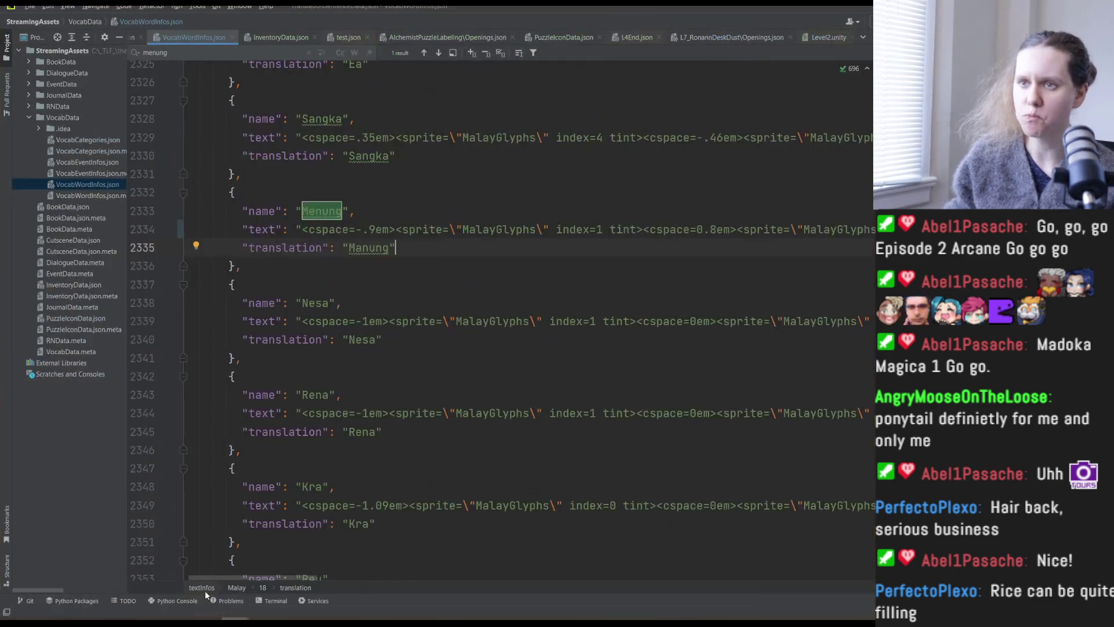
{"action": "left_click", "coordinate": [364, 248]}
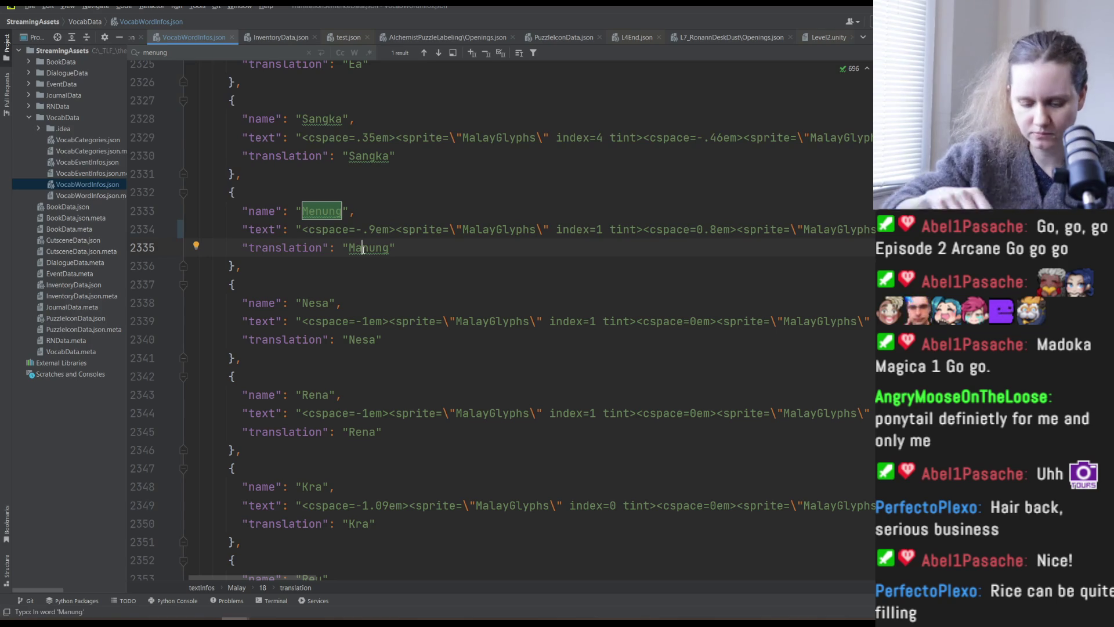
{"action": "key", "text": "BackSpace"}
{"action": "type", "text": "e"}
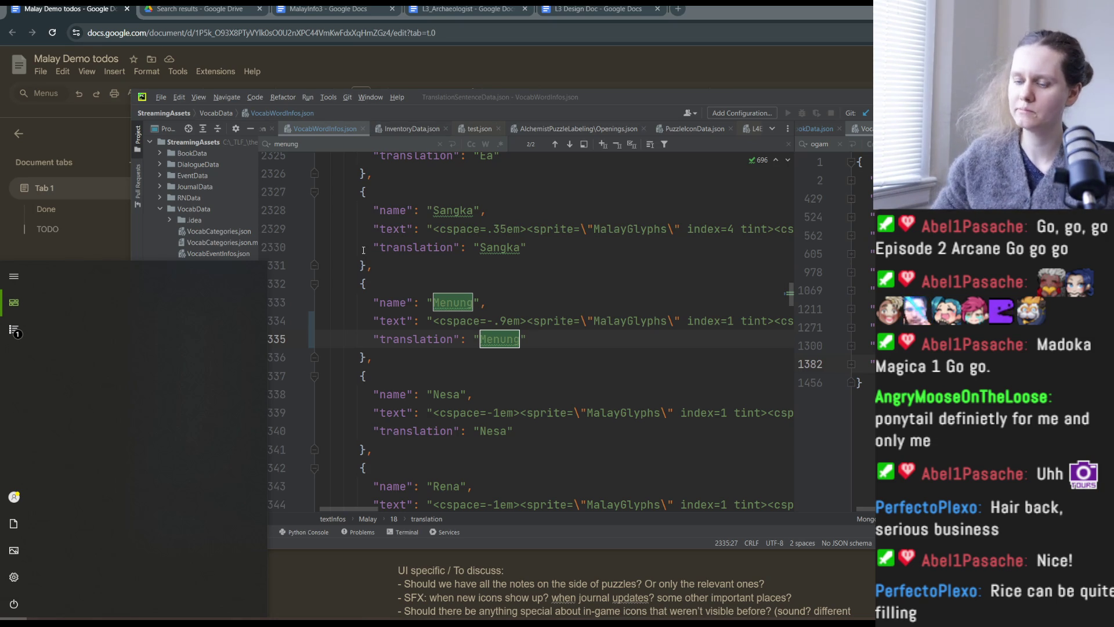
Return to the Unity editor, still running the Level3 play view.
{"action": "key", "text": "alt+Tab"}
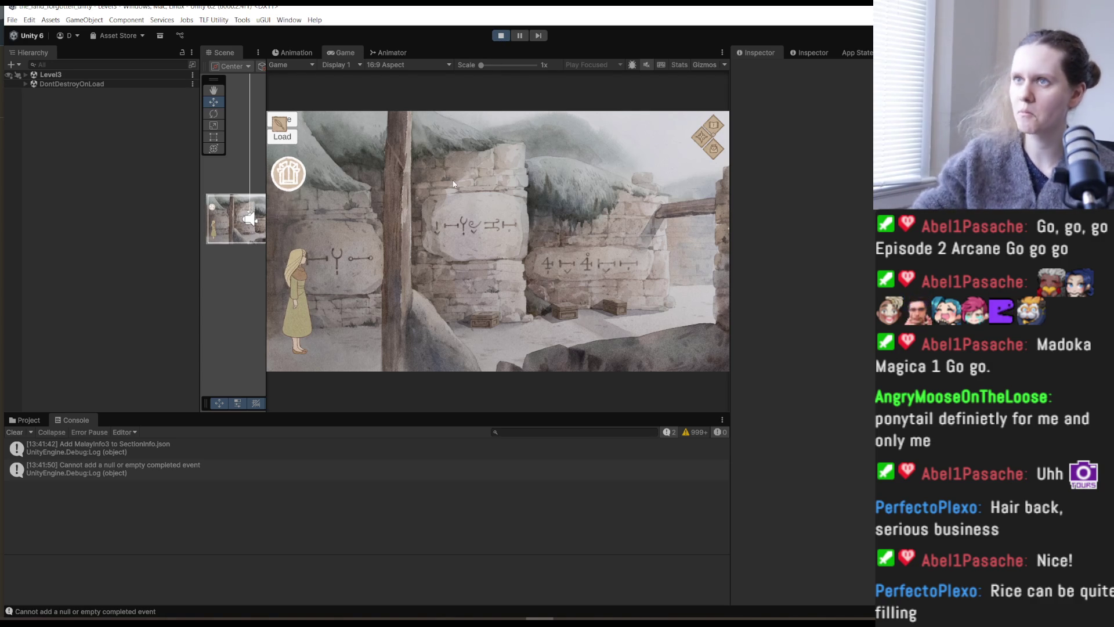
Stop and restart play mode so the game reloads with the corrected spelling.
{"action": "left_click", "coordinate": [501, 36]}
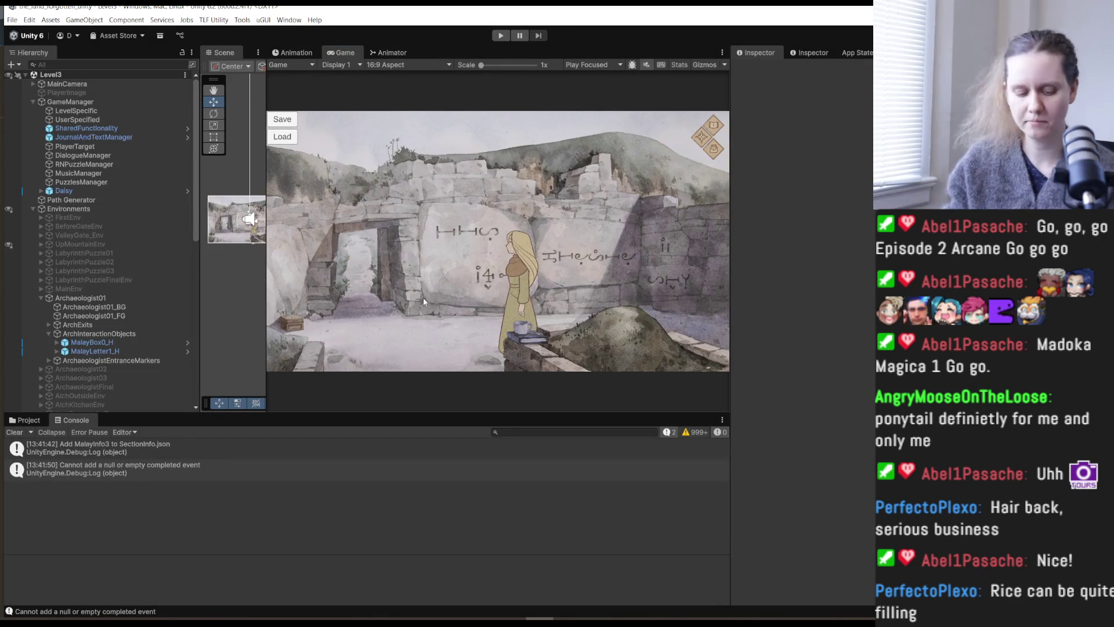
{"action": "left_click", "coordinate": [501, 36]}
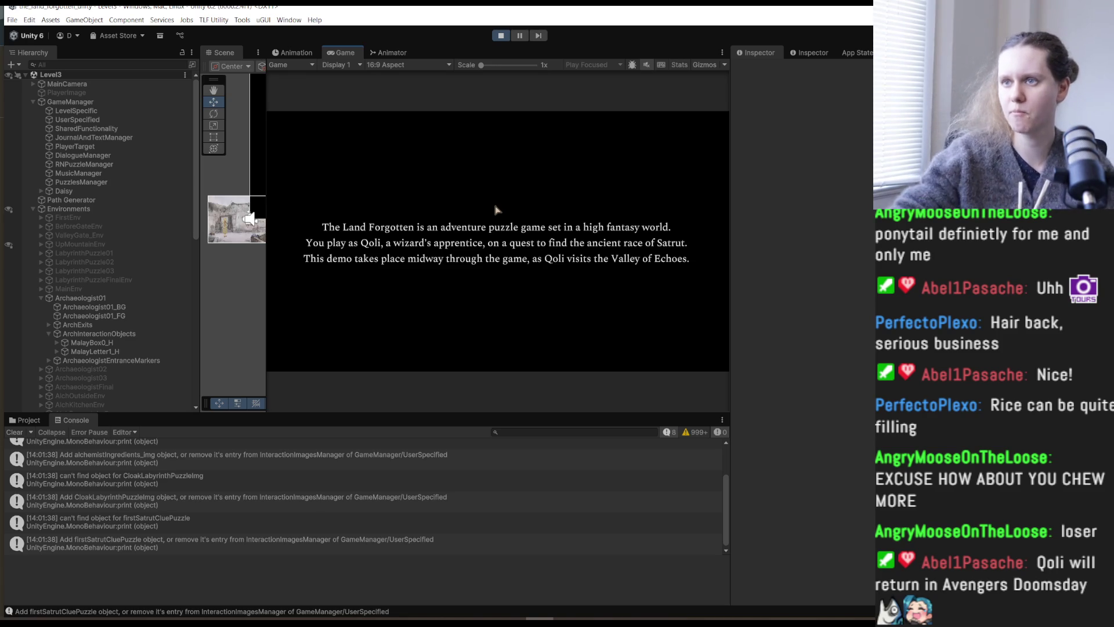
Advance past the intro card to Qoli standing before the glyph-carved stone walls.
{"action": "left_click", "coordinate": [487, 258]}
{"action": "left_click", "coordinate": [482, 300]}
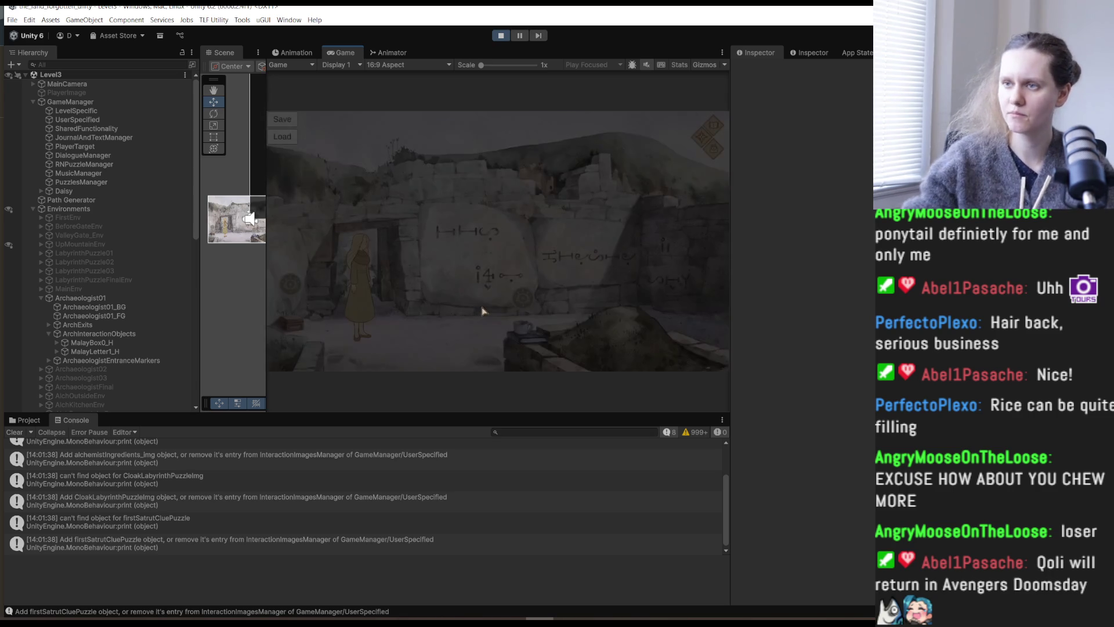